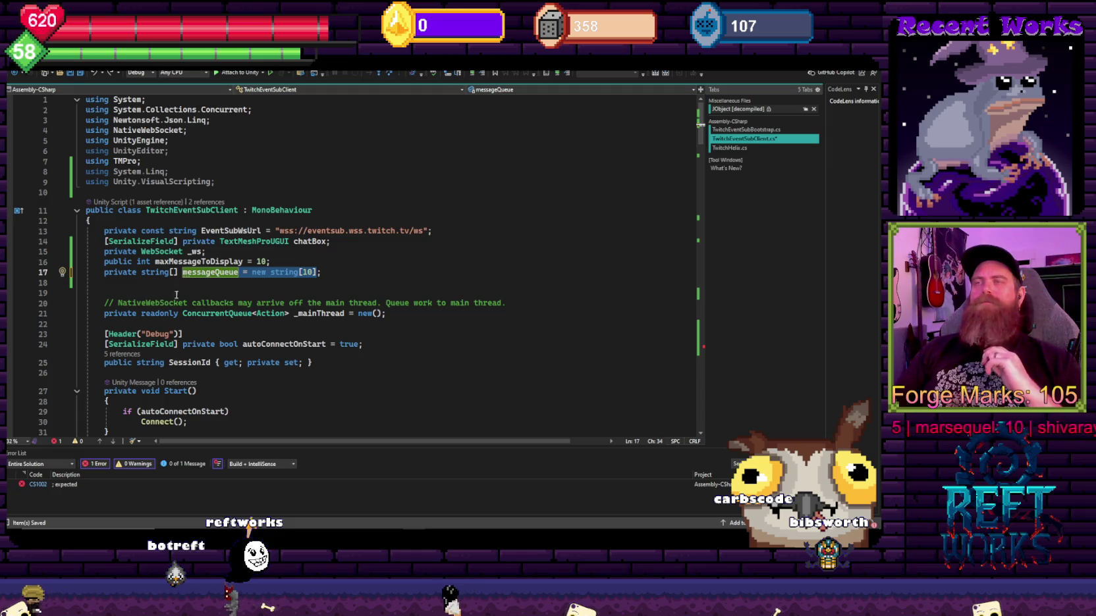
Step: Change the messageQueue field's type from a string array to List<string>
{"action": "left_click", "coordinate": [176, 272]}
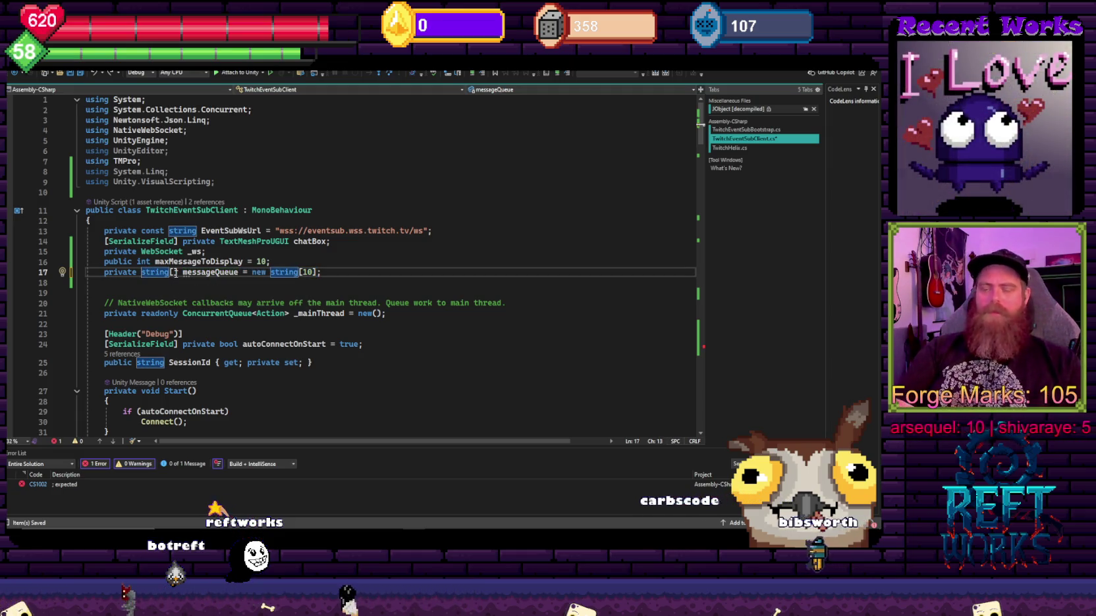
{"action": "type", "text": "List<"}
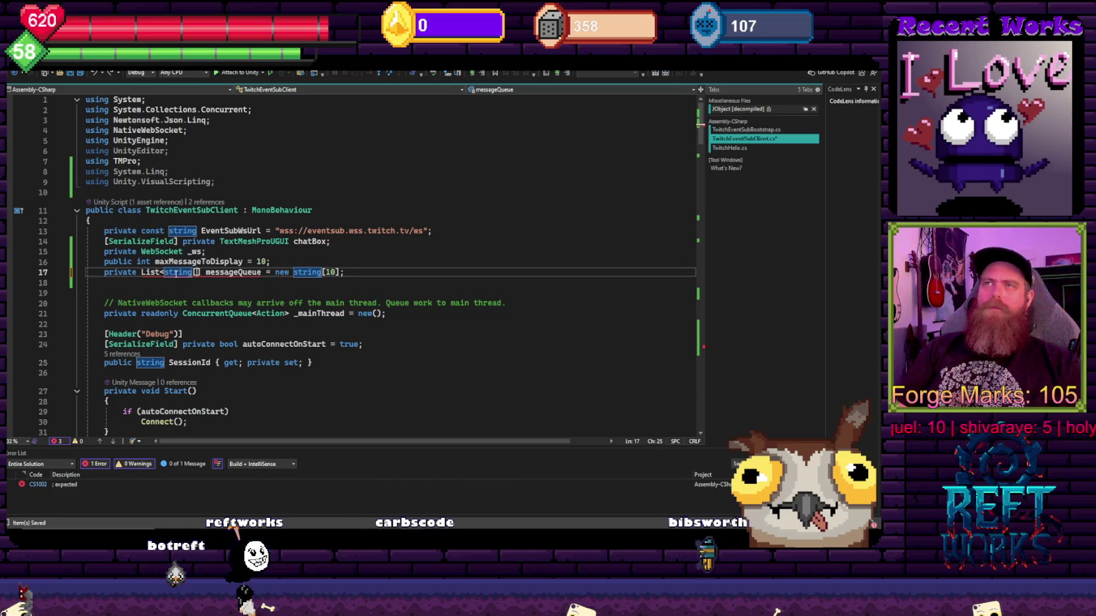
{"action": "key", "text": "Delete"}
{"action": "key", "text": "Delete"}
{"action": "type", "text": ">"}
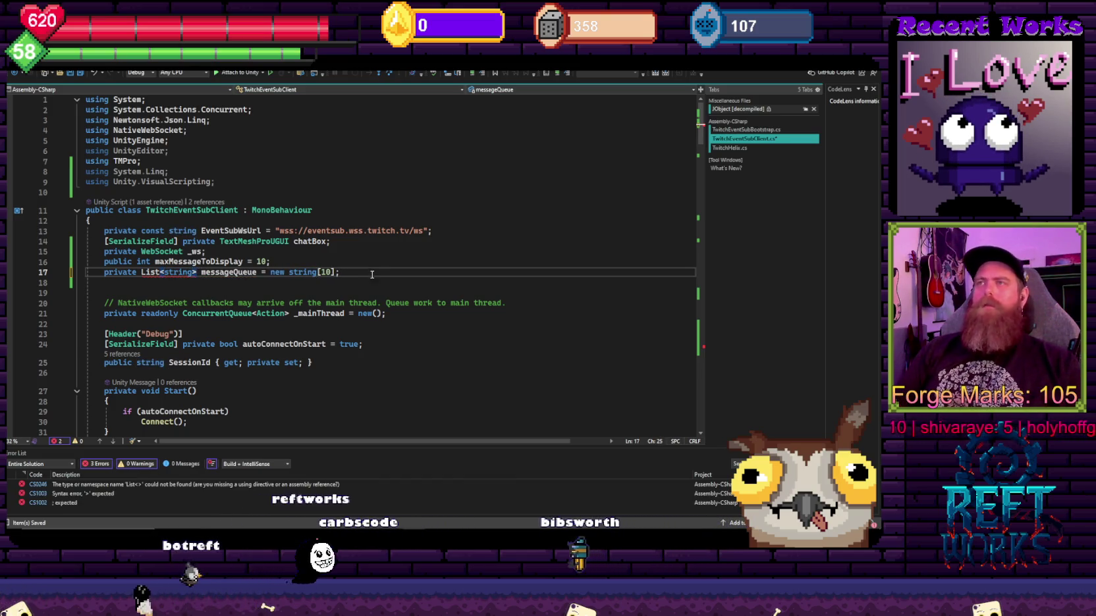
{"action": "left_click_drag", "start_coordinate": [336, 272], "coordinate": [253, 275]}
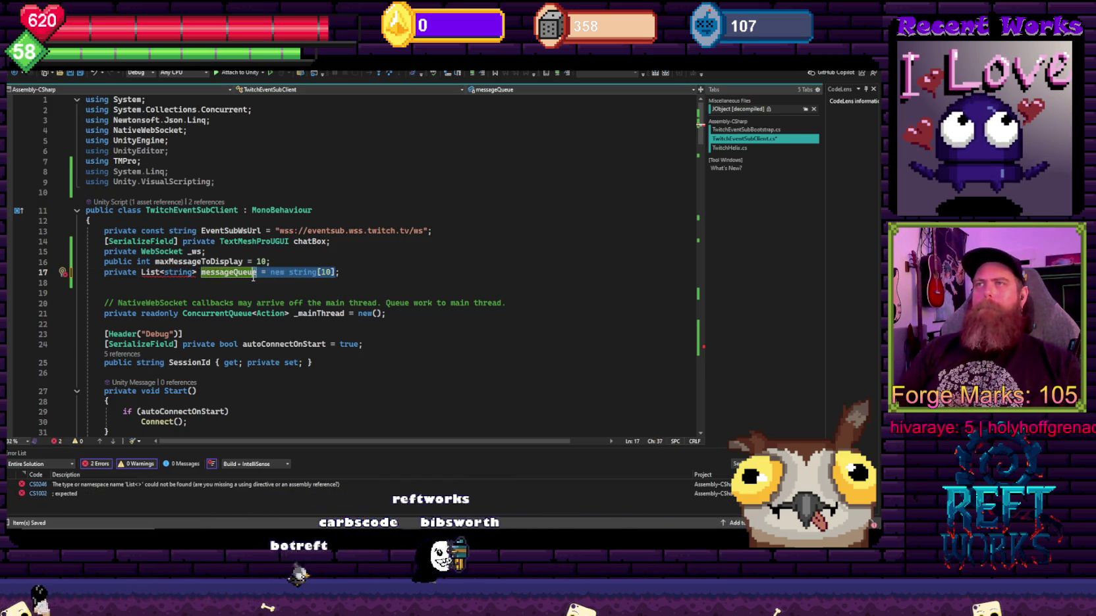
{"action": "type", "text": ";"}
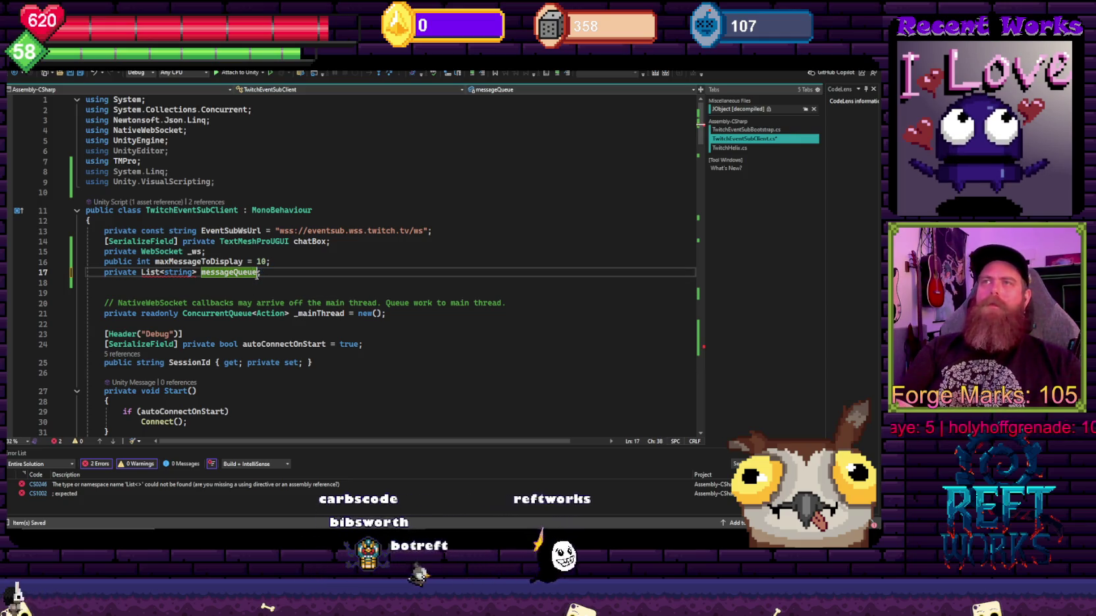
{"action": "key", "text": "End"}
Step: Accept the List<> completion so System.Collections.Generic gets imported
{"action": "left_click", "coordinate": [257, 272]}
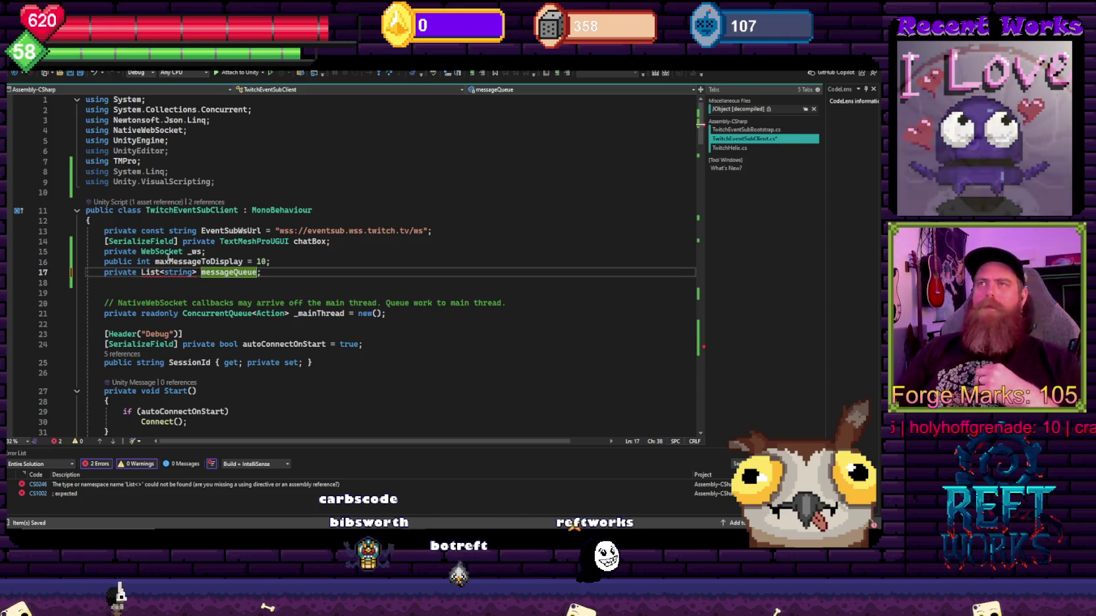
{"action": "mouse_move", "coordinate": [170, 276]}
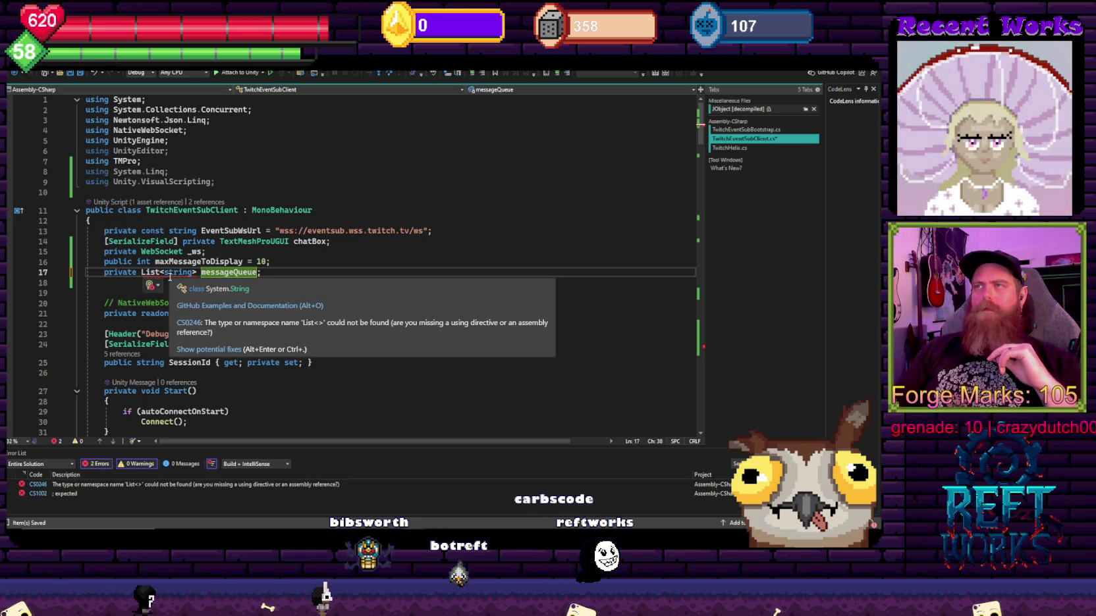
{"action": "double_click", "coordinate": [150, 272]}
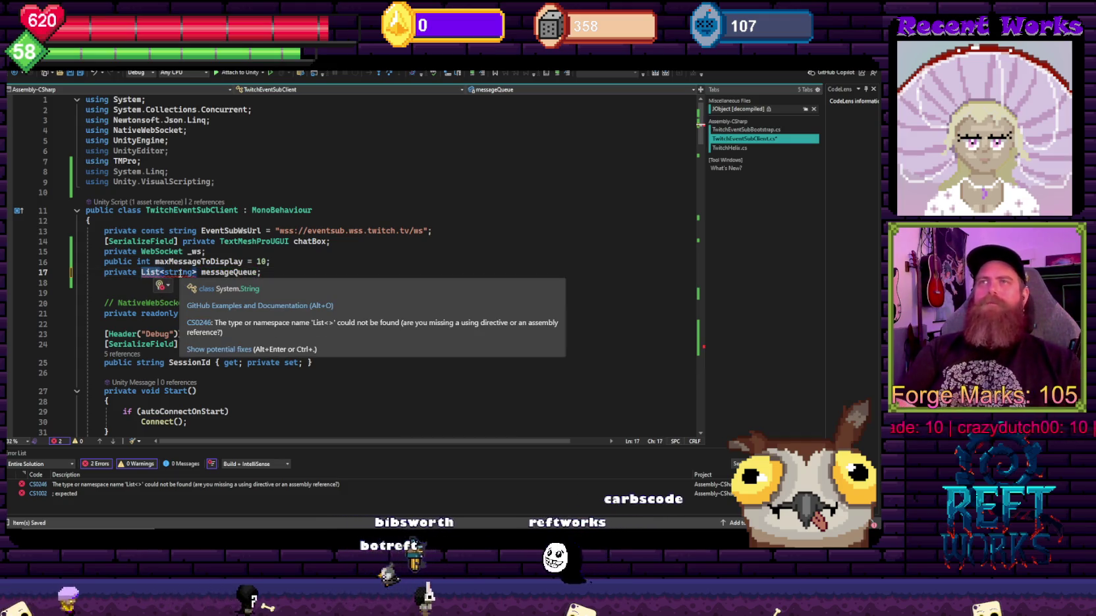
{"action": "type", "text": "list"}
{"action": "key", "text": "Up"}
{"action": "key", "text": "Up"}
{"action": "key", "text": "Tab"}
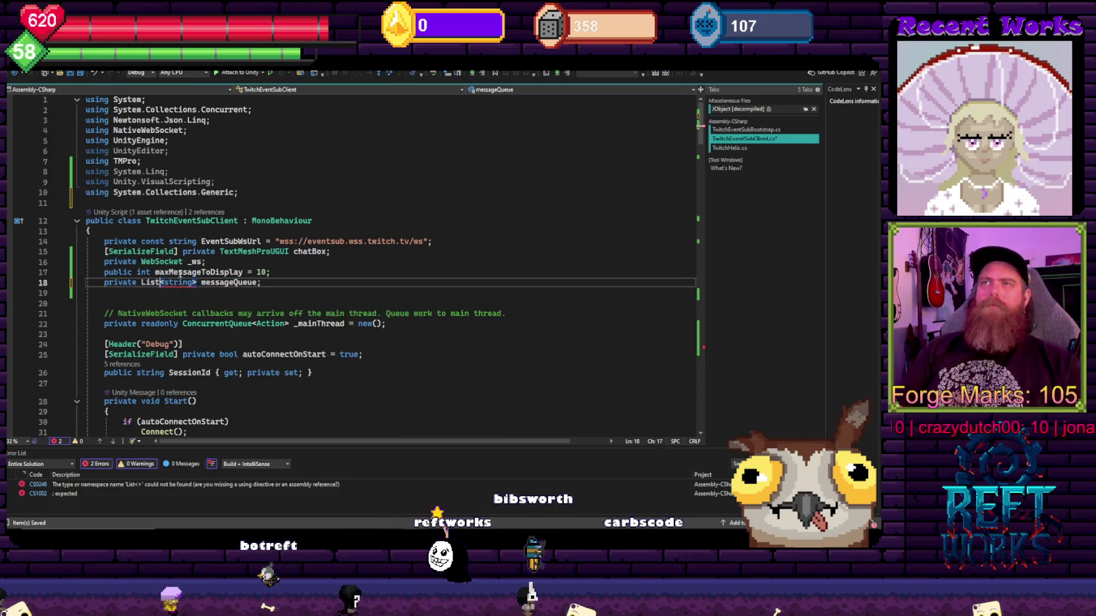
Step: Delete the unused UnityEditor, System.Linq and VisualScripting using directives
{"action": "left_click", "coordinate": [170, 171]}
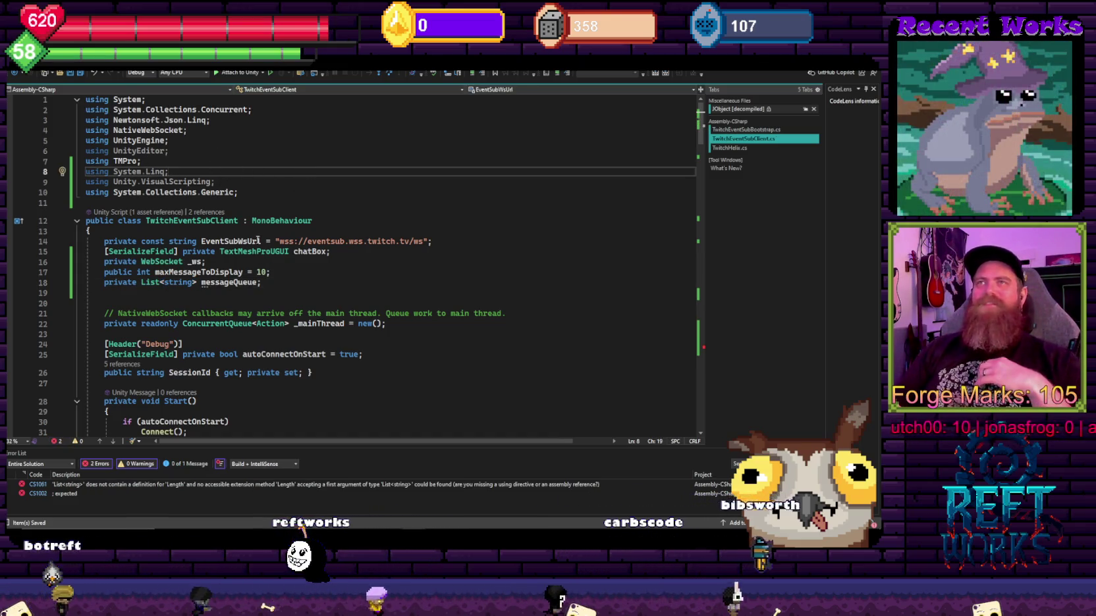
{"action": "mouse_move", "coordinate": [192, 153]}
{"action": "left_mouse_down"}
{"action": "mouse_move", "coordinate": [190, 144]}
{"action": "mouse_move", "coordinate": [198, 151]}
{"action": "left_mouse_up"}
{"action": "key", "text": "Delete"}
{"action": "key", "text": "Delete"}
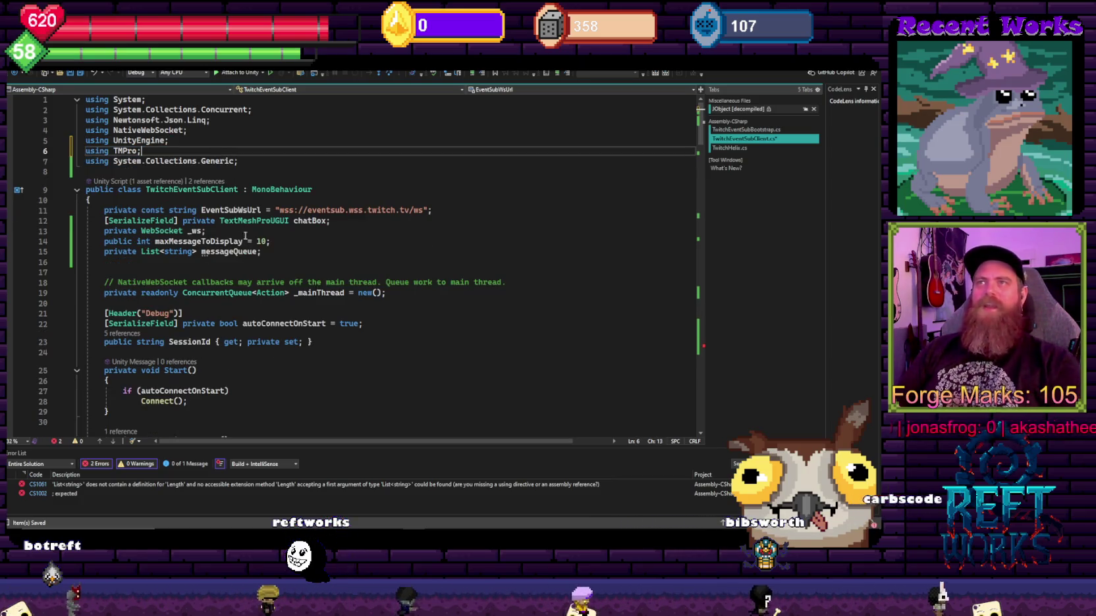
{"action": "left_click", "coordinate": [261, 252]}
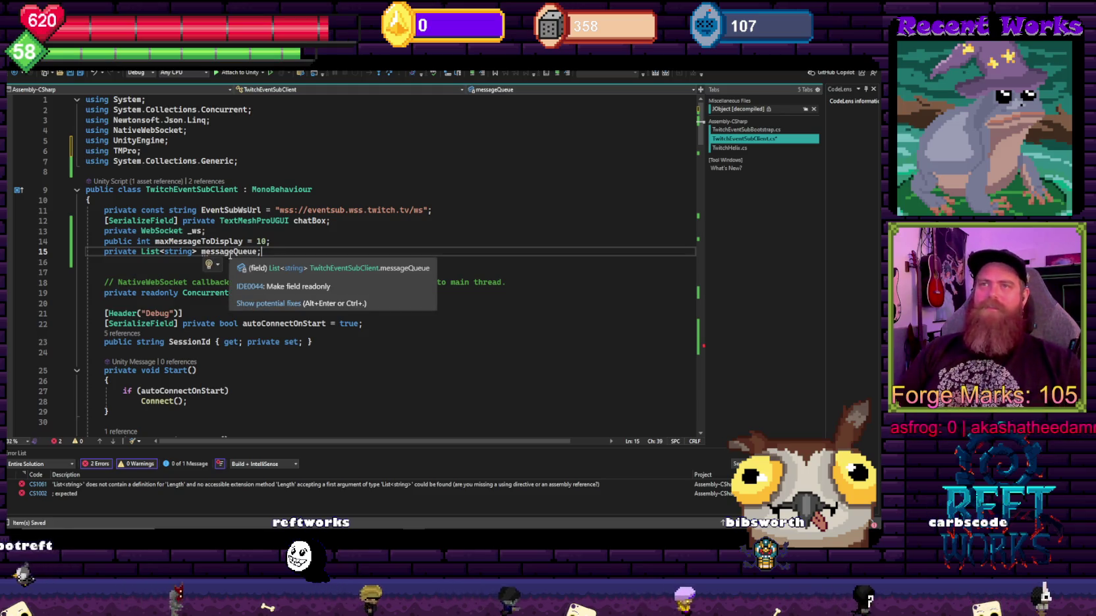
{"action": "scroll", "coordinate": [232, 254], "scroll_direction": "down", "scroll_amount": 20}
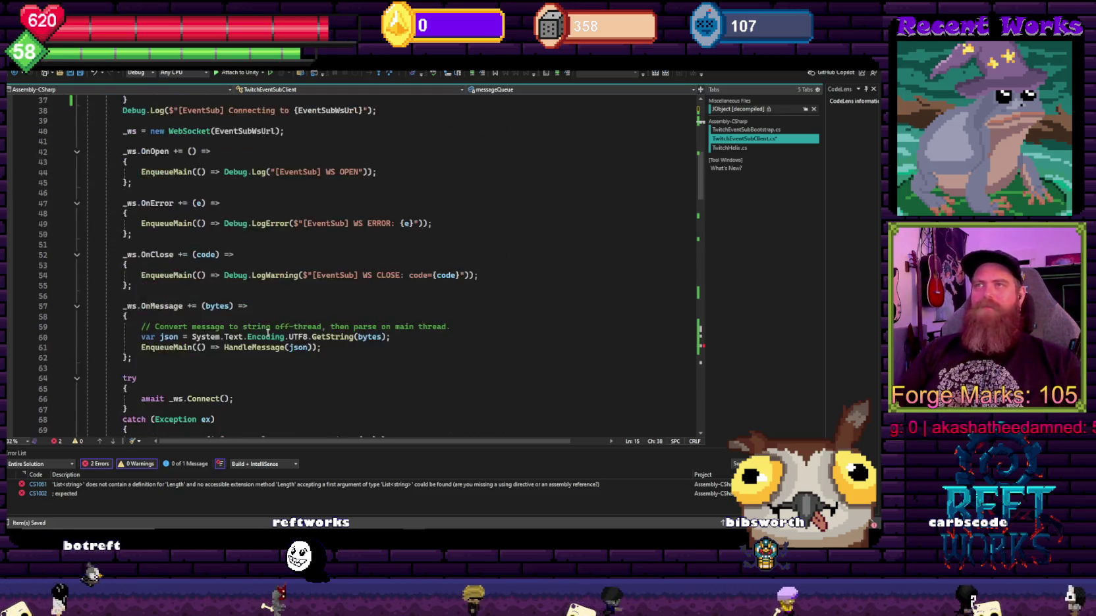
Step: Change the messageQueue[i] assignment into messageQueue.Add(message)
{"action": "scroll", "coordinate": [281, 321], "scroll_direction": "down", "scroll_amount": 4}
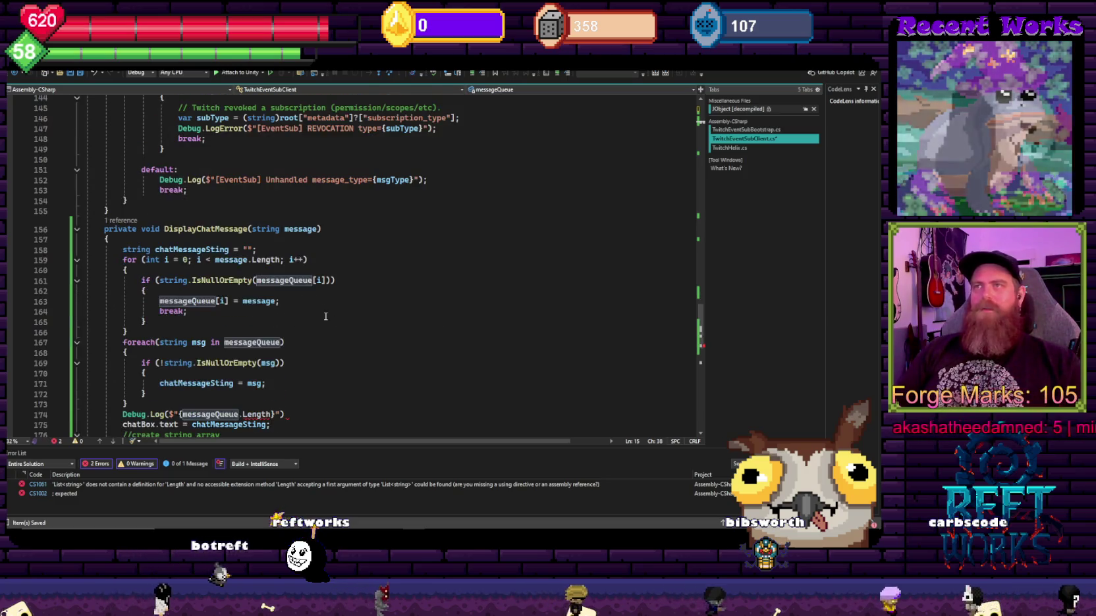
{"action": "left_click", "coordinate": [224, 301]}
{"action": "key", "text": "BackSpace"}
{"action": "key", "text": "BackSpace"}
{"action": "key", "text": "Delete"}
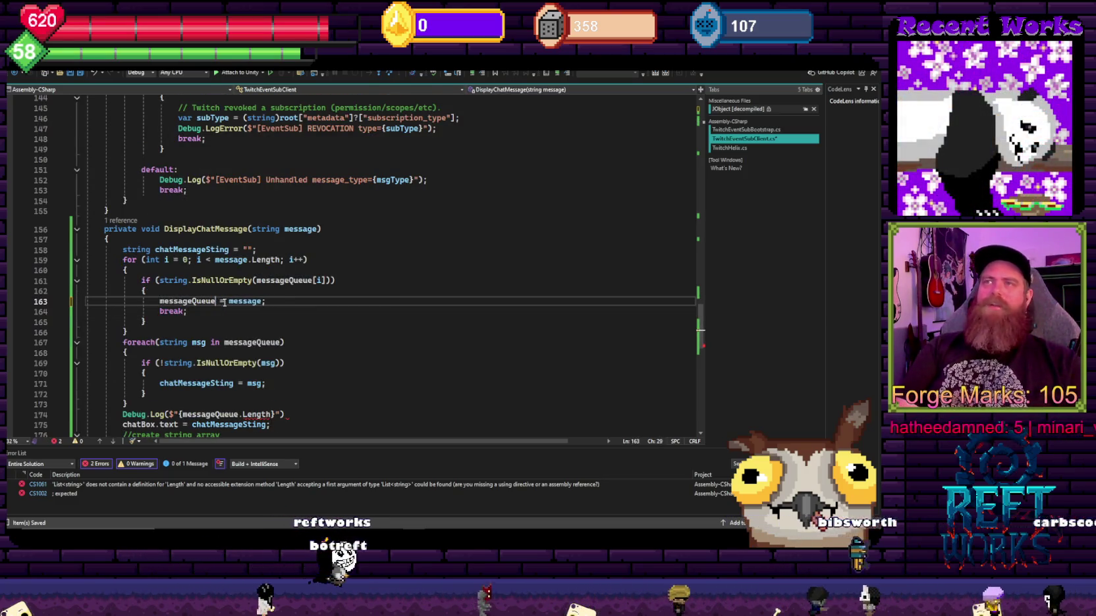
{"action": "type", "text": ".ad"}
{"action": "key", "text": "Tab"}
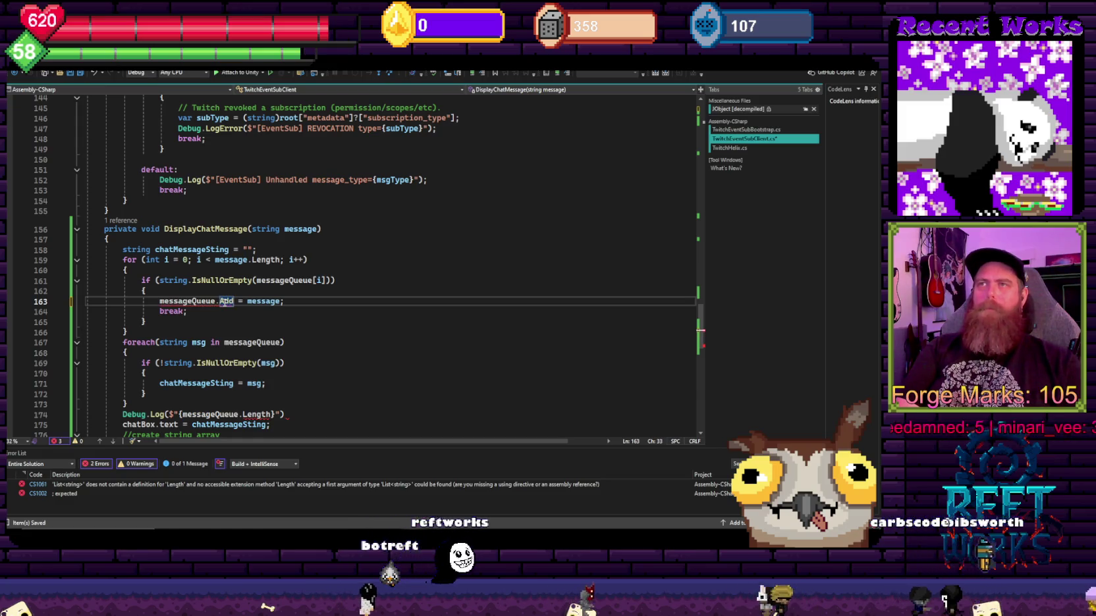
{"action": "type", "text": "(message"}
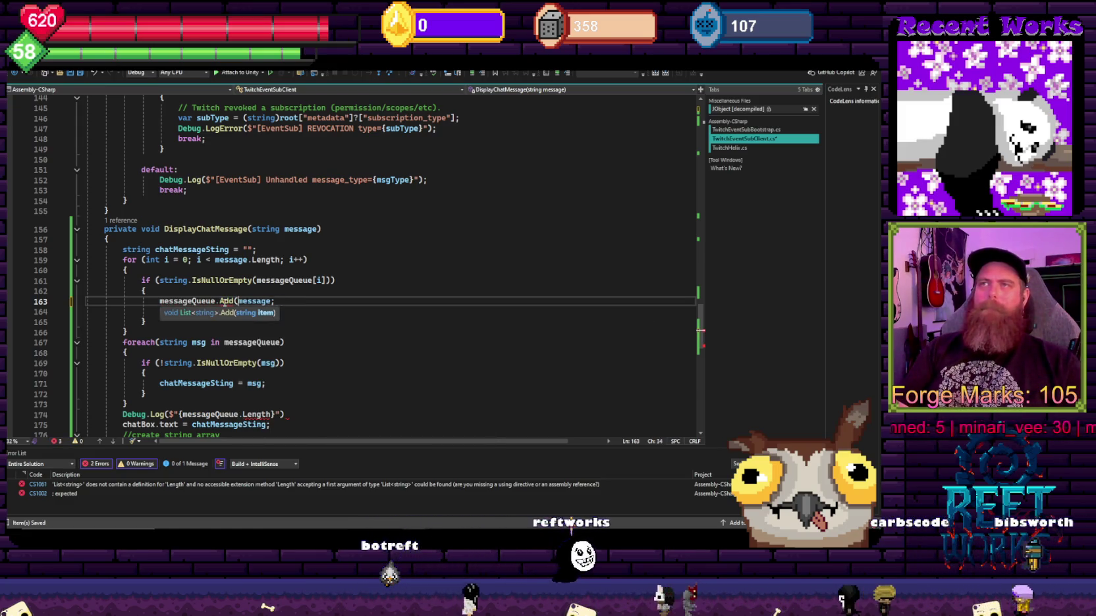
{"action": "key", "text": "Delete"}
{"action": "key", "text": "Delete"}
{"action": "key", "text": "Delete"}
{"action": "type", "text": ")"}
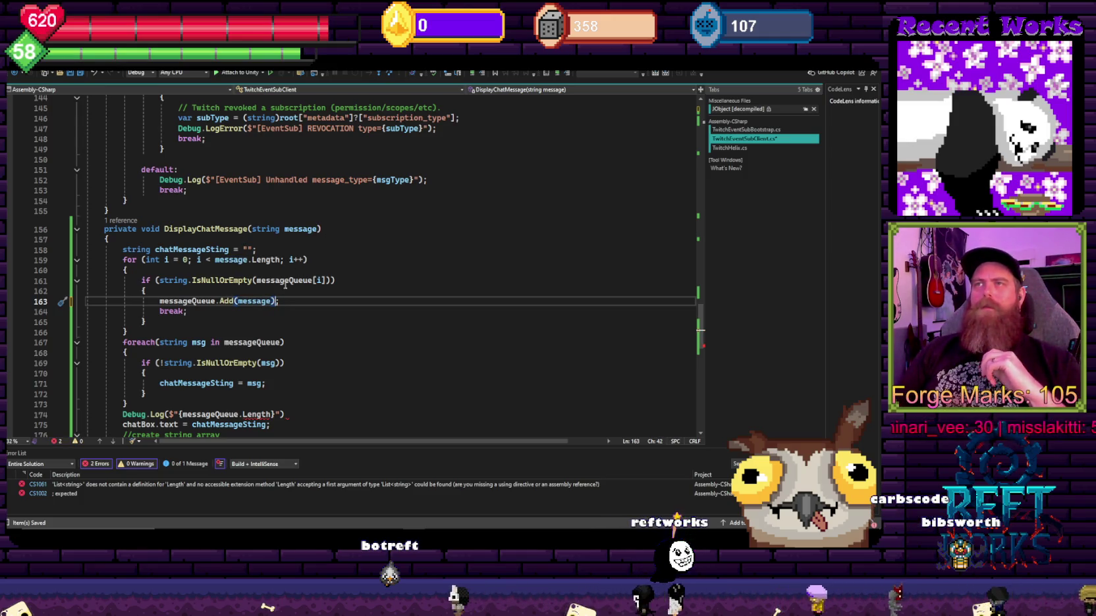
Step: Replace the for header with foreach(string msg in messageQueue) and null-check msg
{"action": "left_click_drag", "start_coordinate": [296, 307], "coordinate": [277, 270]}
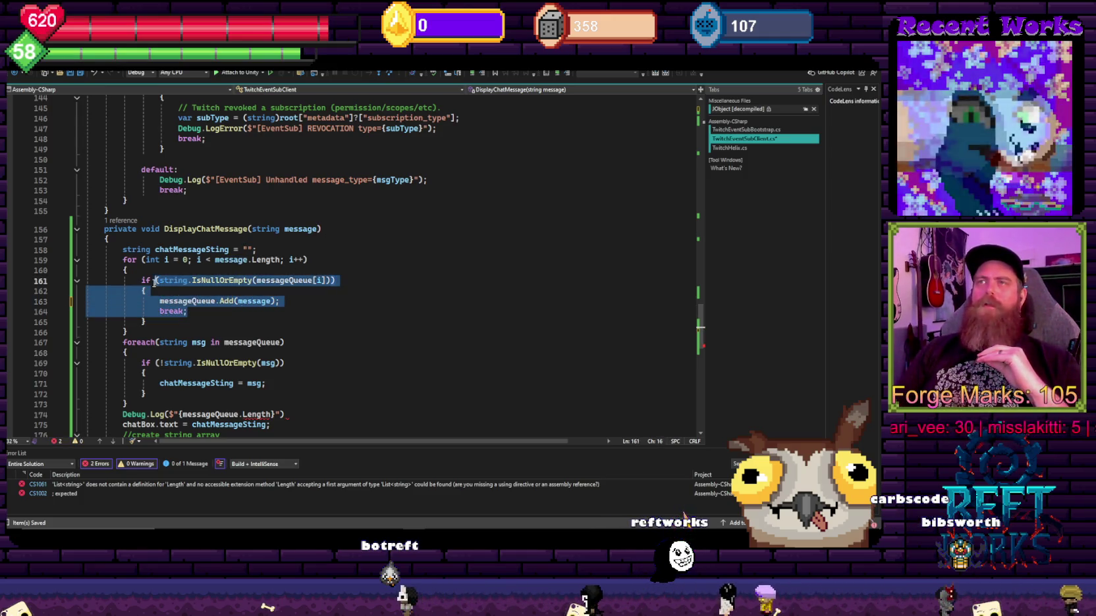
{"action": "left_click", "coordinate": [344, 273]}
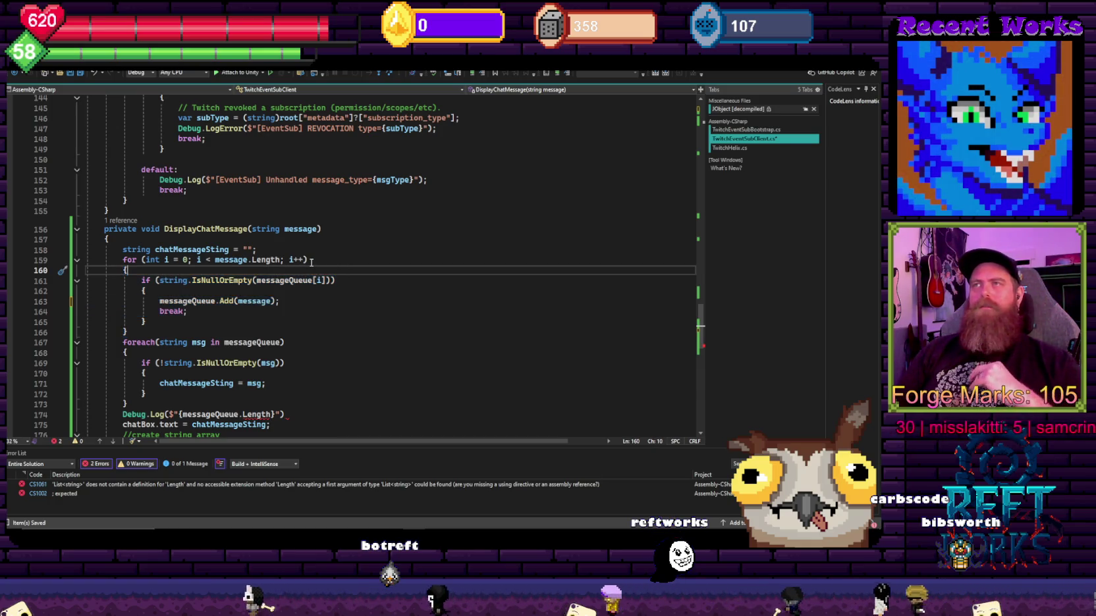
{"action": "left_click", "coordinate": [324, 262]}
{"action": "key", "text": "shift+Home"}
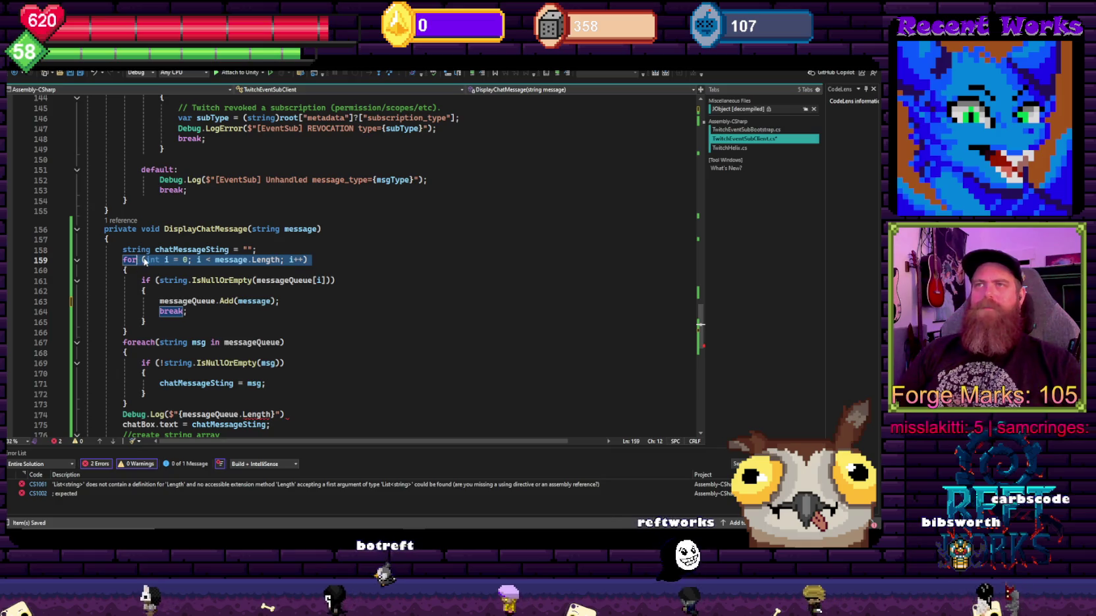
{"action": "type", "text": "foreach("}
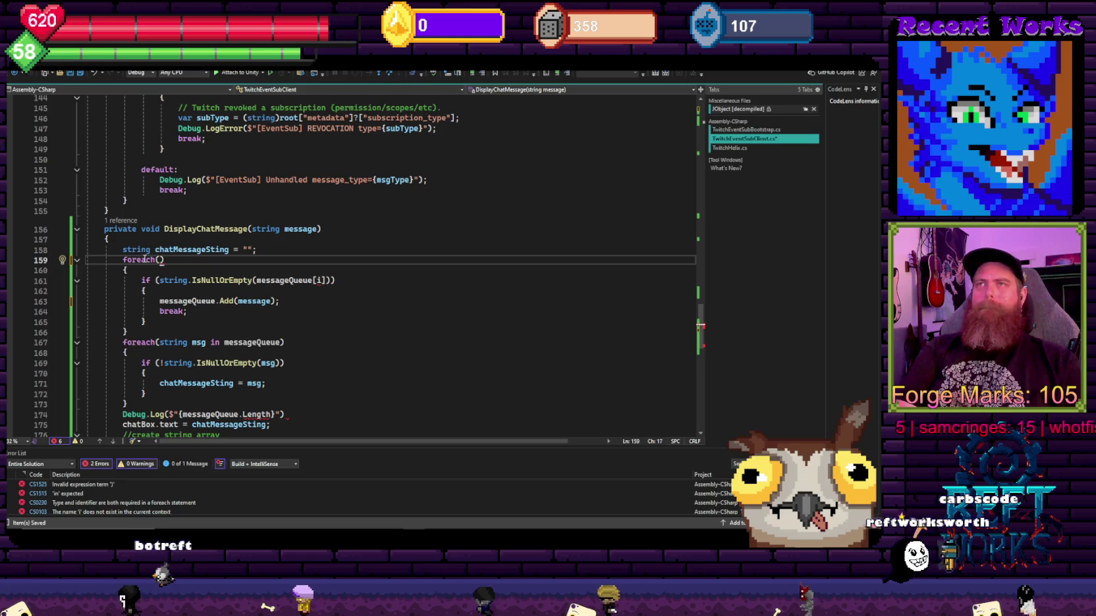
{"action": "type", "text": " string msg in "}
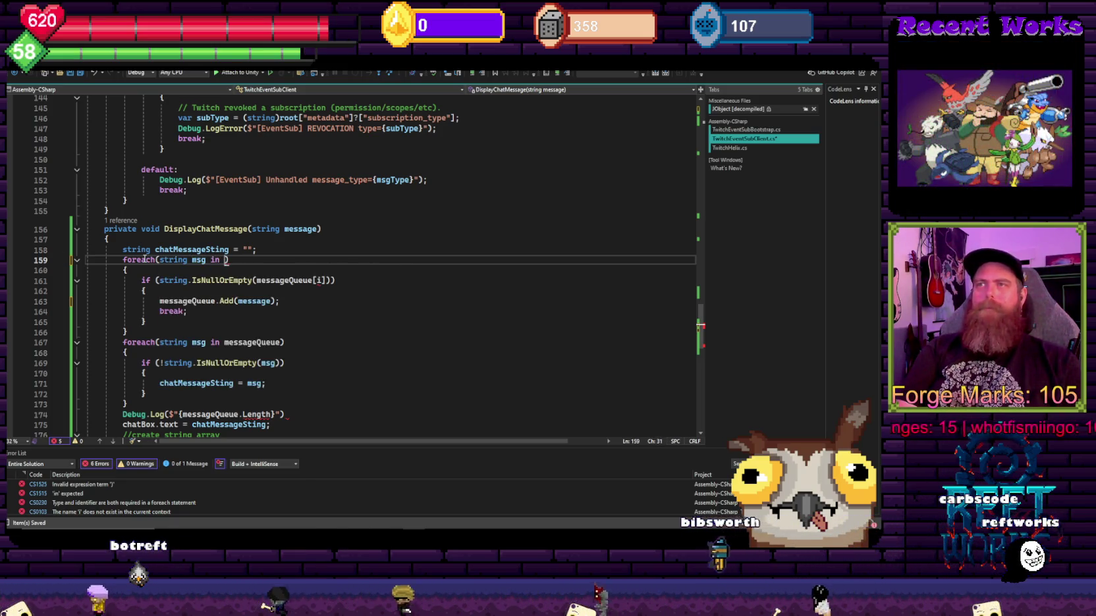
{"action": "type", "text": "messa"}
{"action": "key", "text": "Tab"}
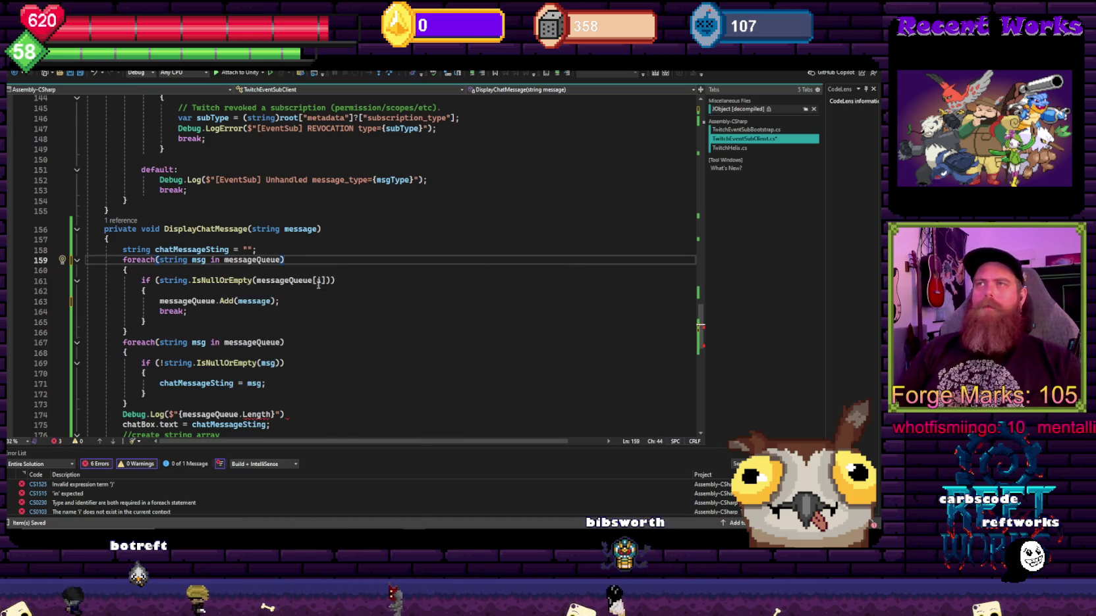
{"action": "left_click", "coordinate": [257, 281]}
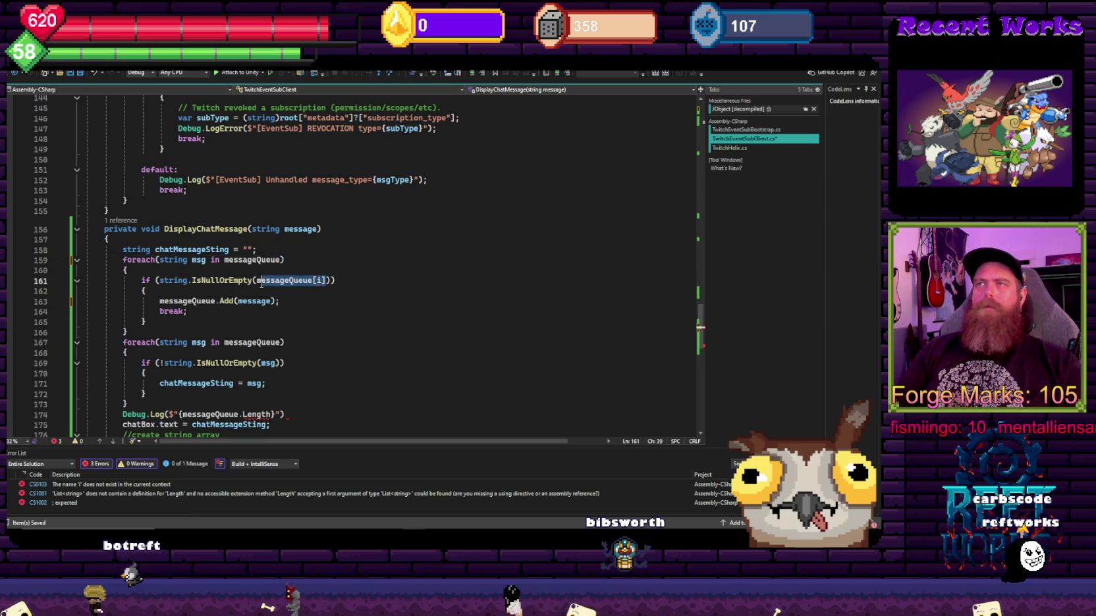
{"action": "type", "text": "msg"}
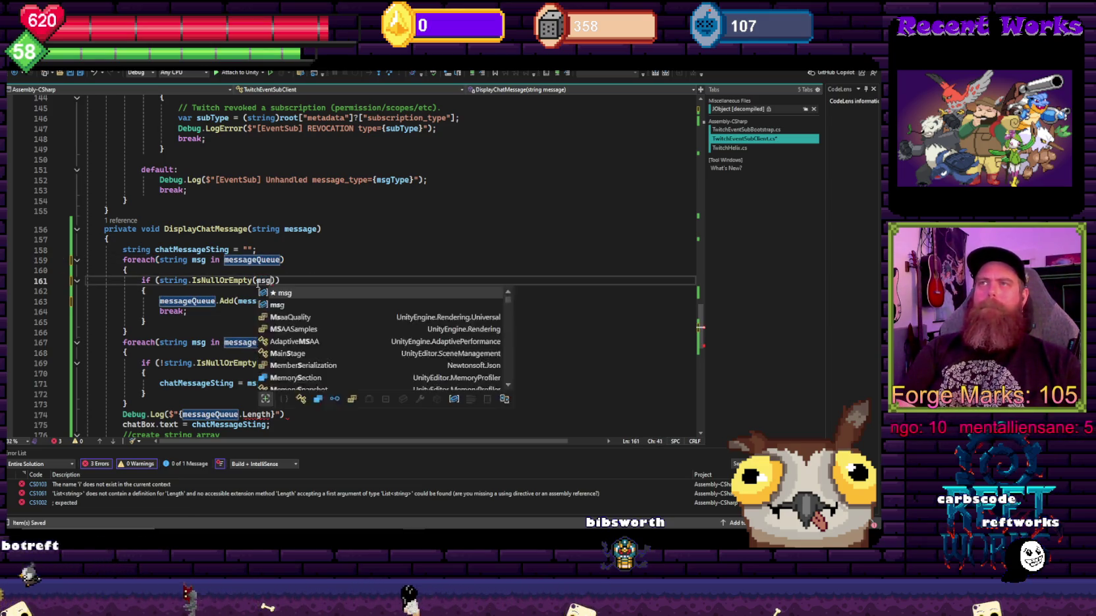
{"action": "left_click", "coordinate": [322, 303]}
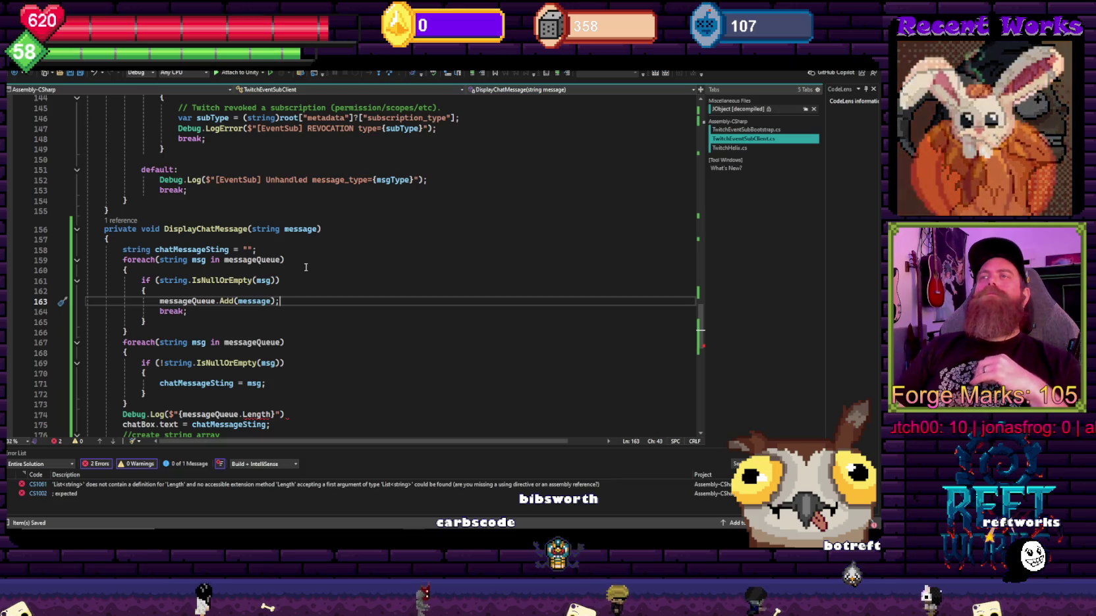
Step: Delete the first foreach and if header lines so messageQueue.Add(message) follows the declaration
{"action": "left_click_drag", "start_coordinate": [129, 268], "coordinate": [109, 260]}
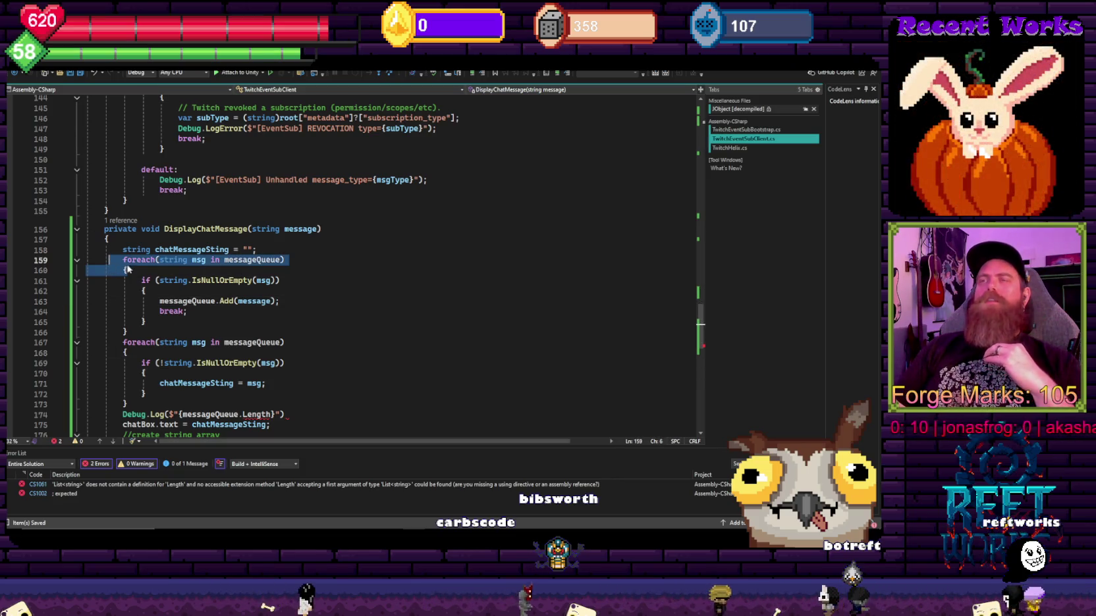
{"action": "left_click_drag", "start_coordinate": [146, 290], "coordinate": [118, 258]}
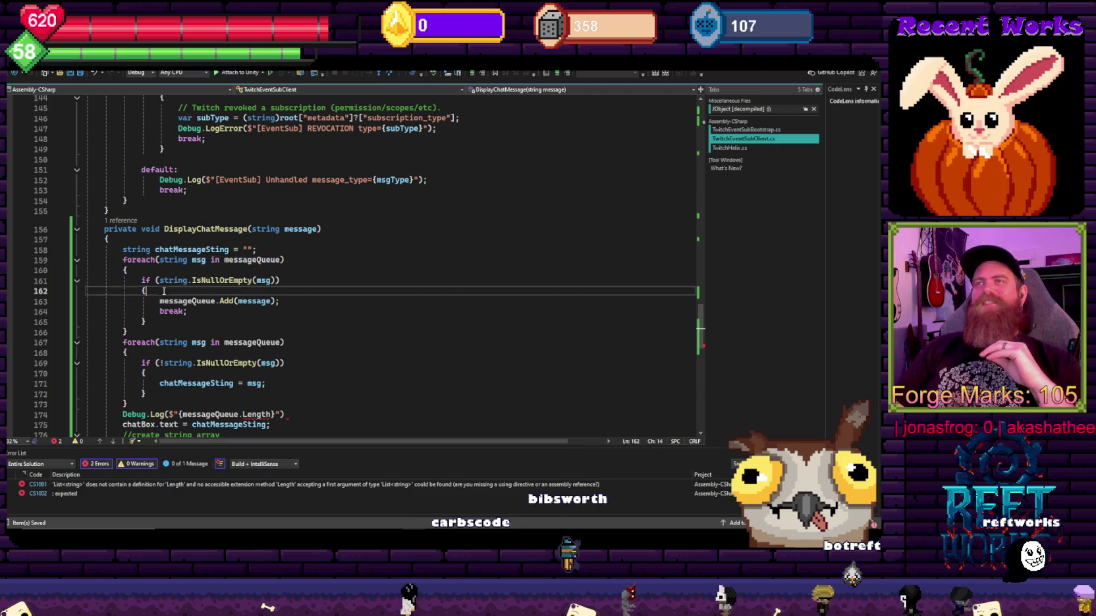
{"action": "key", "text": "BackSpace"}
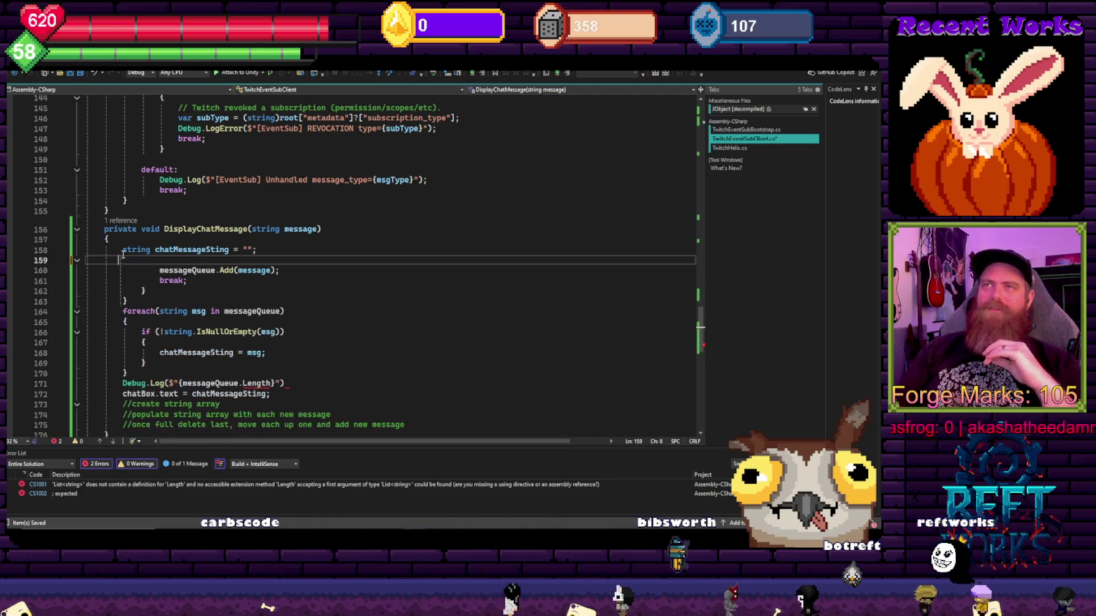
{"action": "key", "text": "Down"}
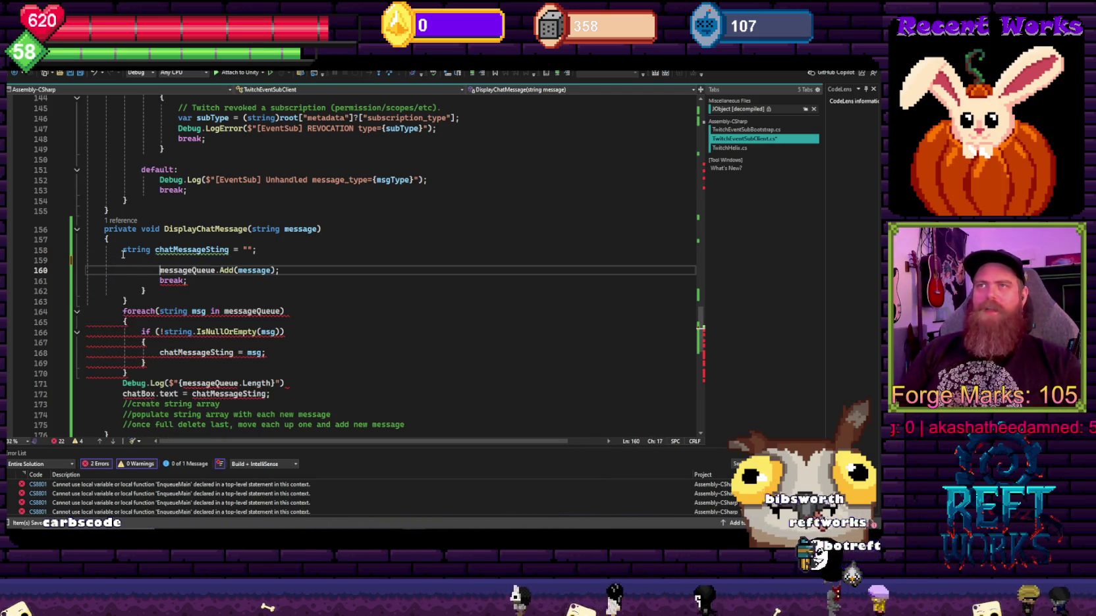
{"action": "key", "text": "ctrl+Delete"}
{"action": "key", "text": "BackSpace"}
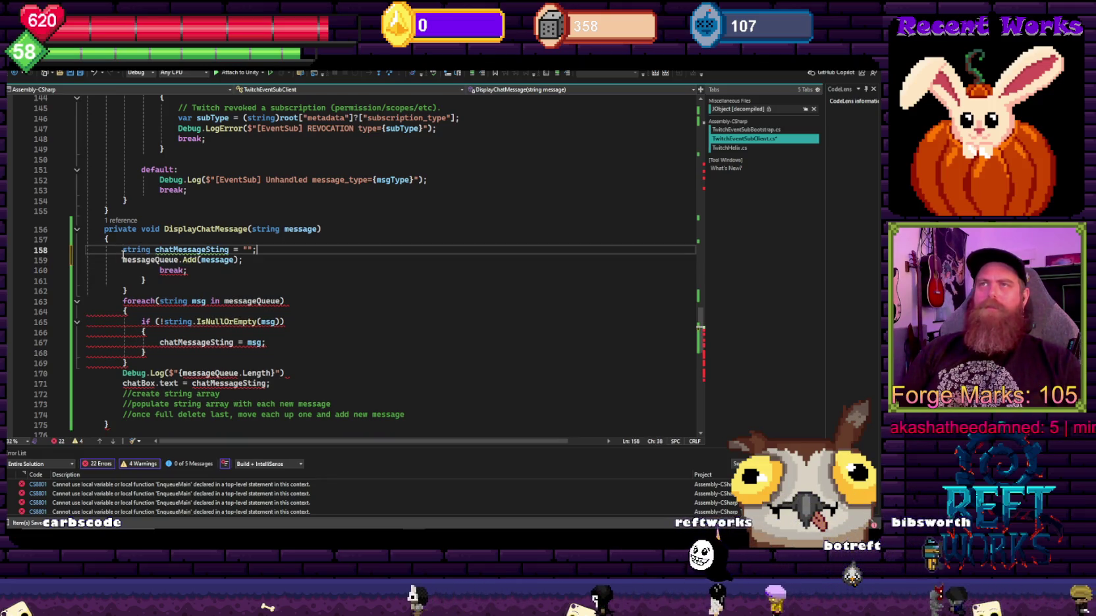
{"action": "key", "text": "Down"}
{"action": "key", "text": "End"}
Step: Remove the leftover break, orphaned closing braces and stray parenthesis in Debug.Log
{"action": "key", "text": "ctrl+BackSpace"}
{"action": "key", "text": "ctrl+BackSpace"}
{"action": "key", "text": "Up"}
{"action": "key", "text": "End"}
{"action": "key", "text": "Down"}
{"action": "key", "text": "Down"}
{"action": "key", "text": "shift+Delete"}
{"action": "key", "text": "Up"}
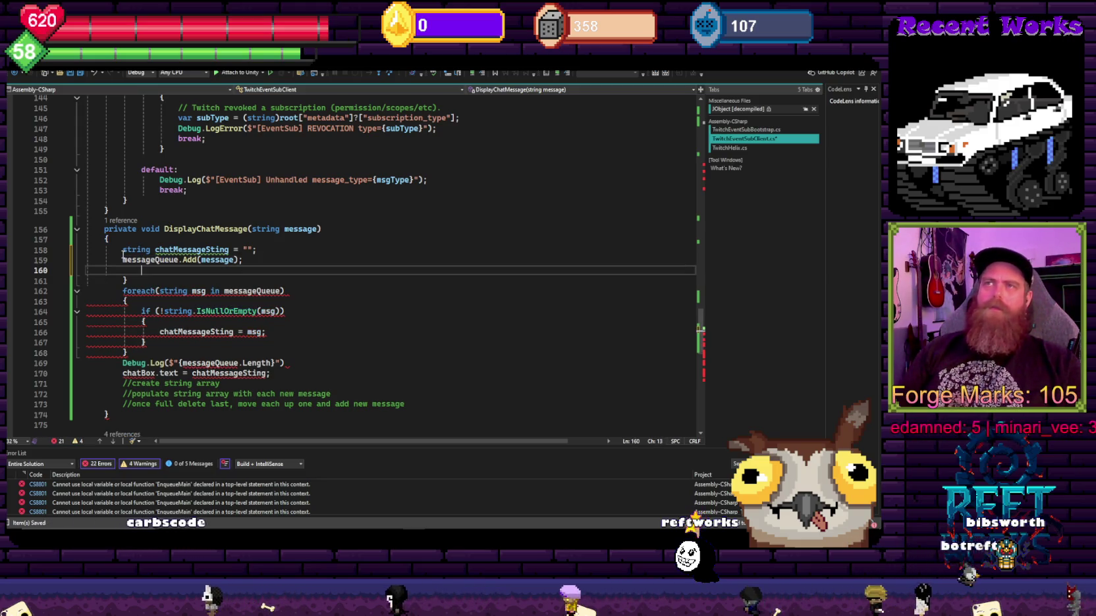
{"action": "key", "text": "Down"}
{"action": "key", "text": "BackSpace"}
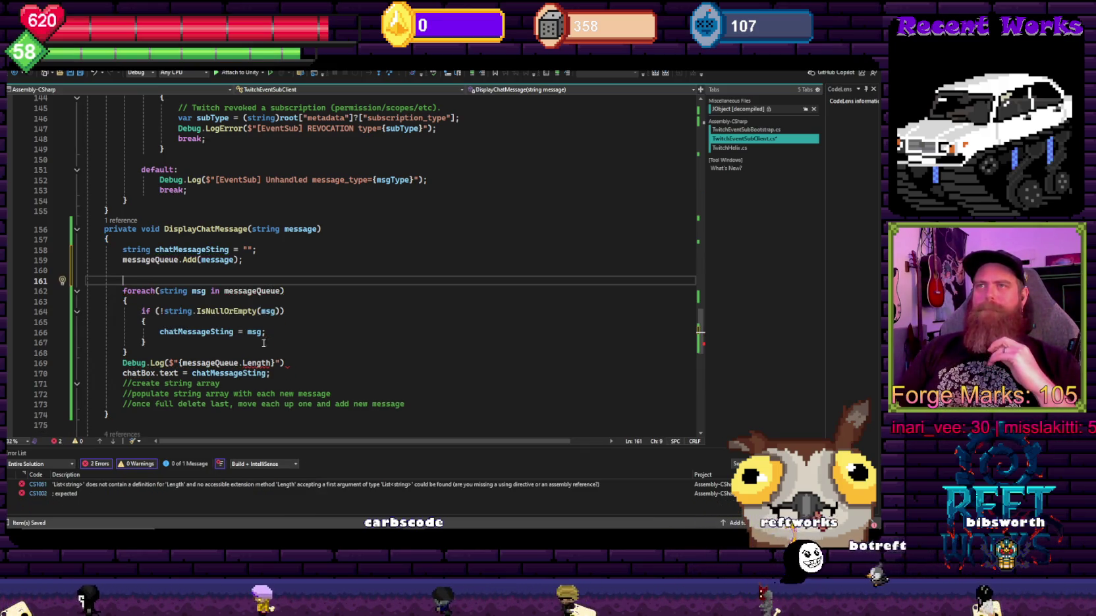
{"action": "left_click", "coordinate": [304, 364]}
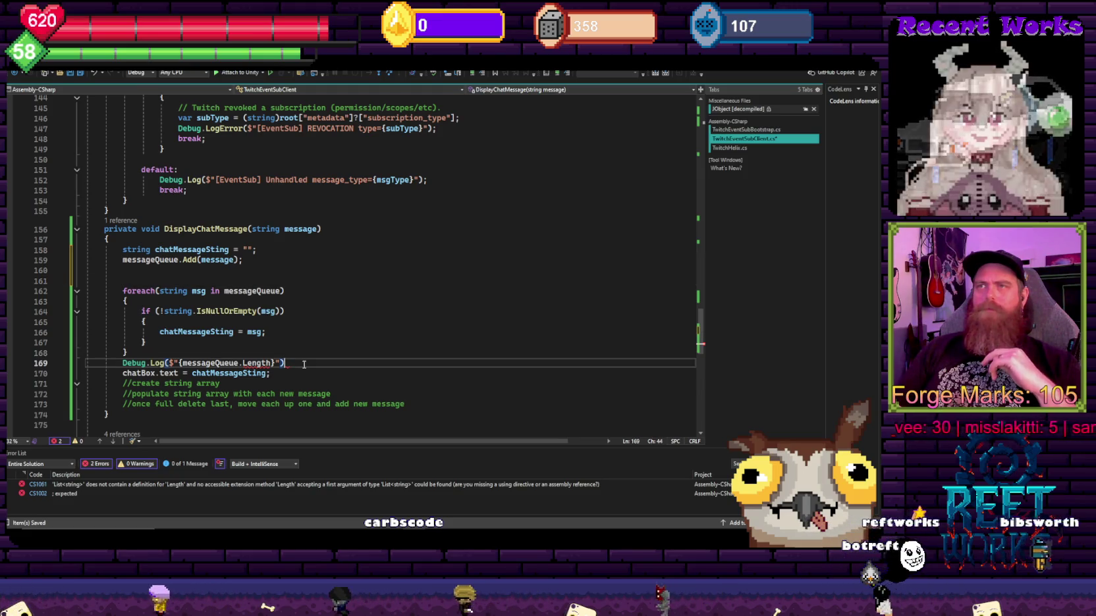
{"action": "type", "text": "="}
{"action": "key", "text": "BackSpace"}
{"action": "key", "text": "BackSpace"}
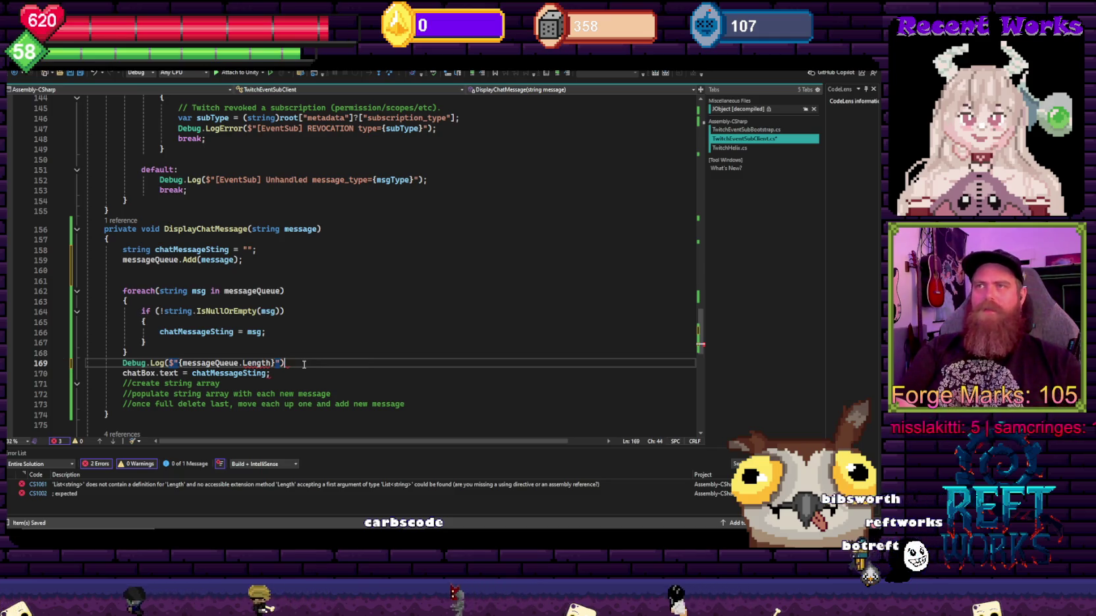
{"action": "type", "text": ";"}
Step: Log messageQueue.Count instead of Length
{"action": "left_click", "coordinate": [255, 364]}
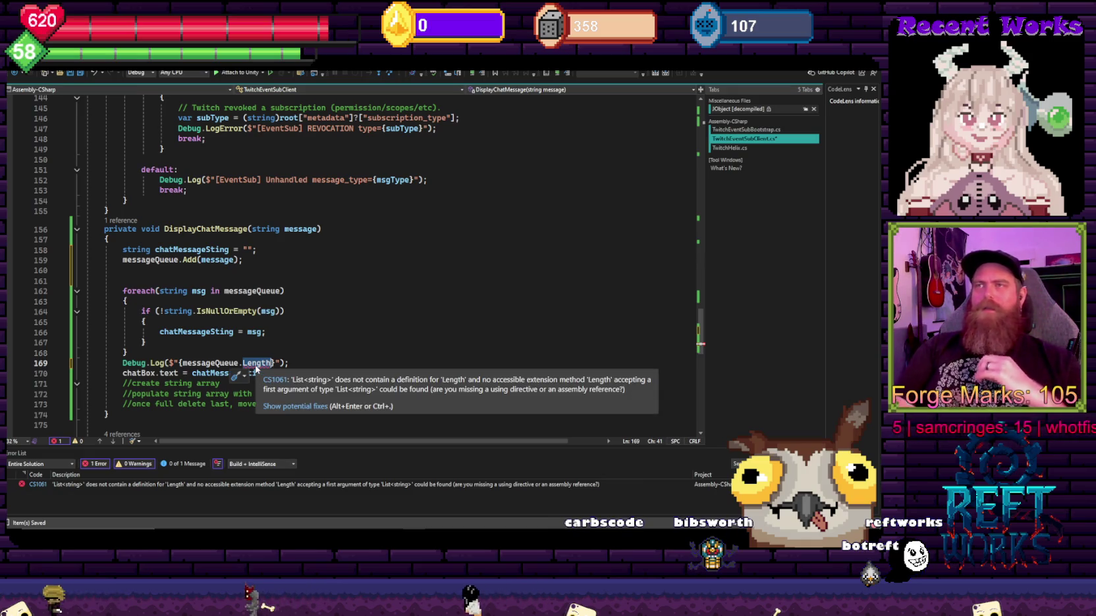
{"action": "type", "text": "Count"}
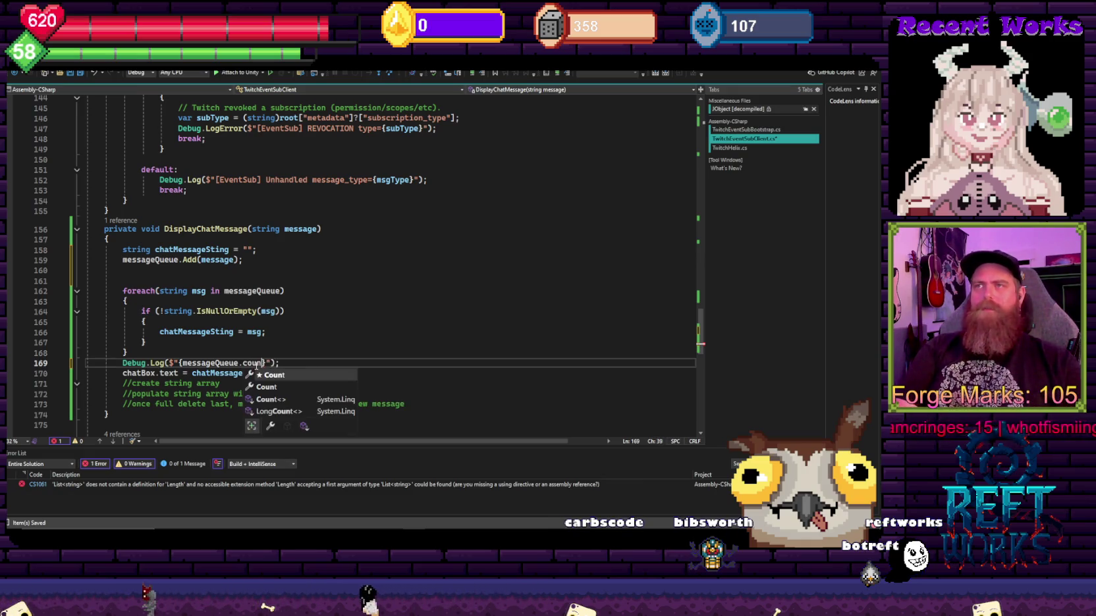
{"action": "left_click", "coordinate": [295, 330]}
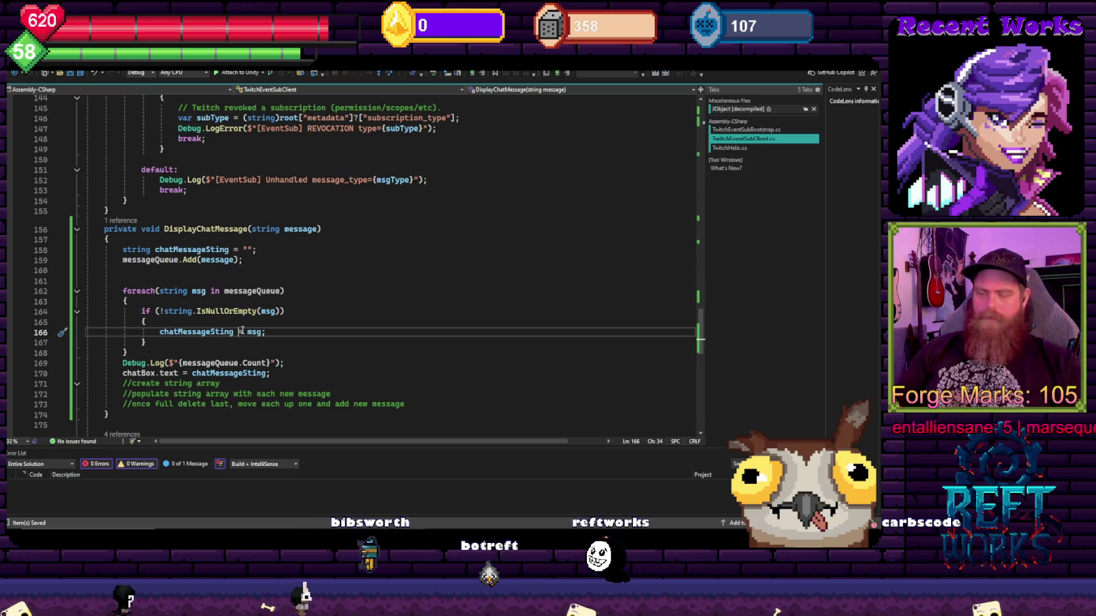
{"action": "type", "text": "+"}
{"action": "left_click", "coordinate": [374, 292]}
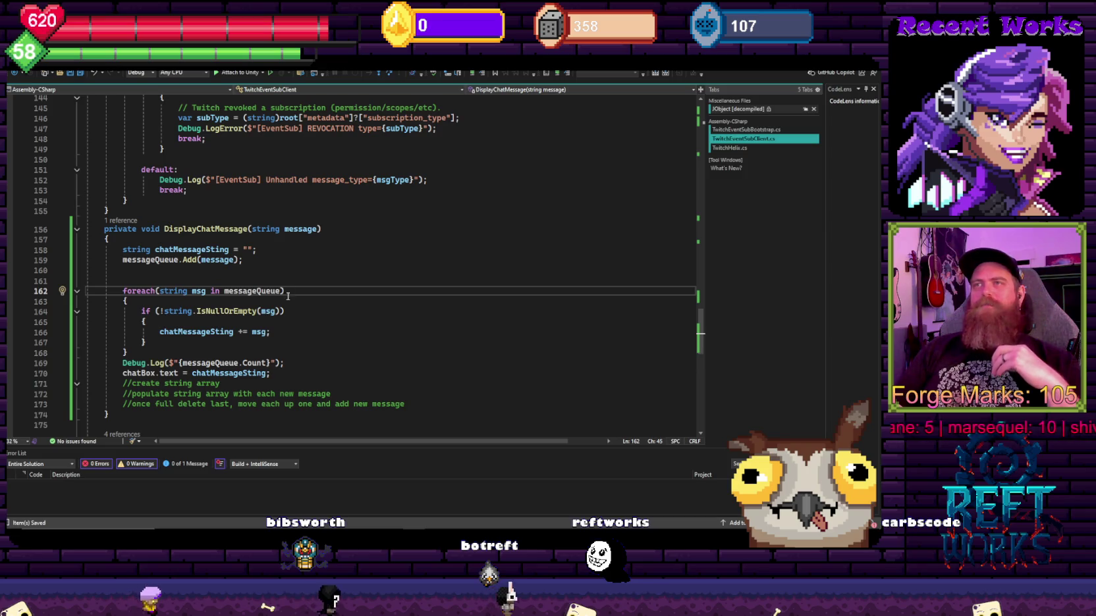
Step: Rewrite the accumulation line as chatMessageSting += (msg + "/n");
{"action": "left_click", "coordinate": [264, 333]}
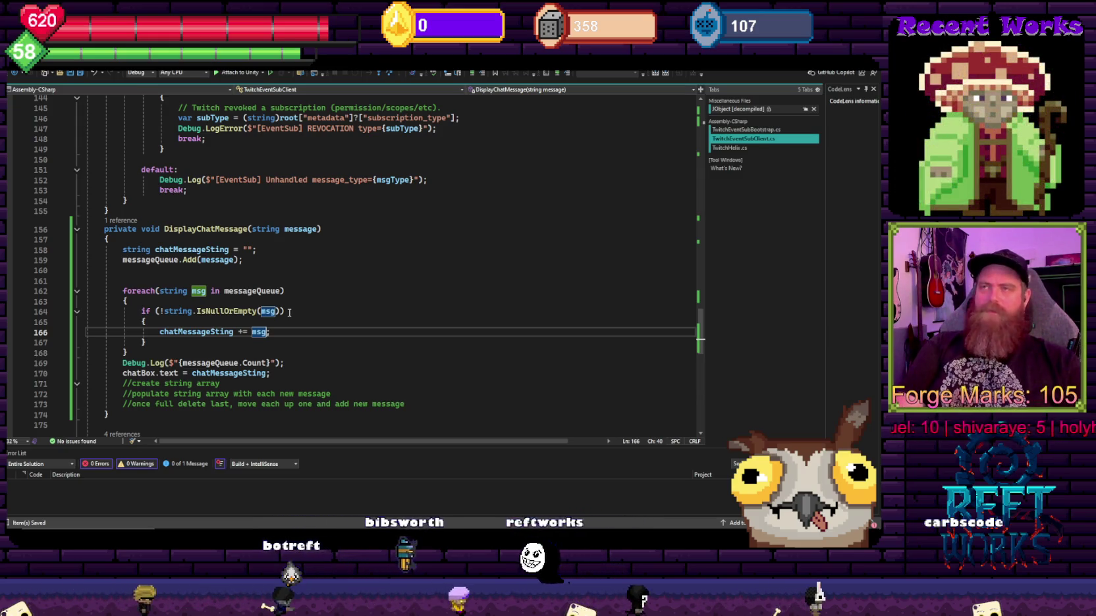
{"action": "type", "text": "/n"}
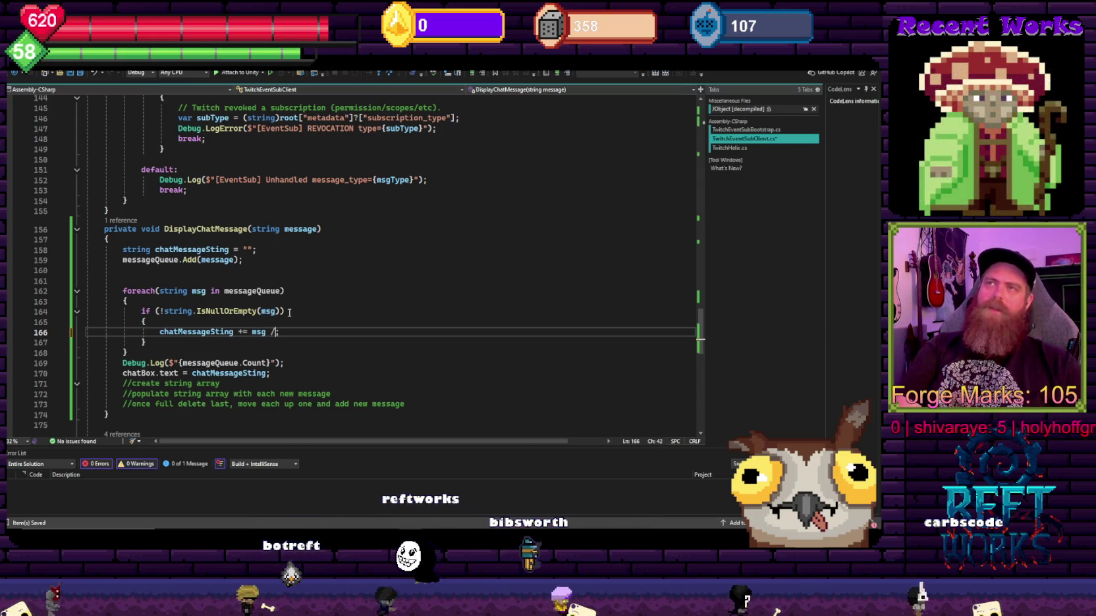
{"action": "key", "text": "Escape"}
{"action": "type", "text": "am"}
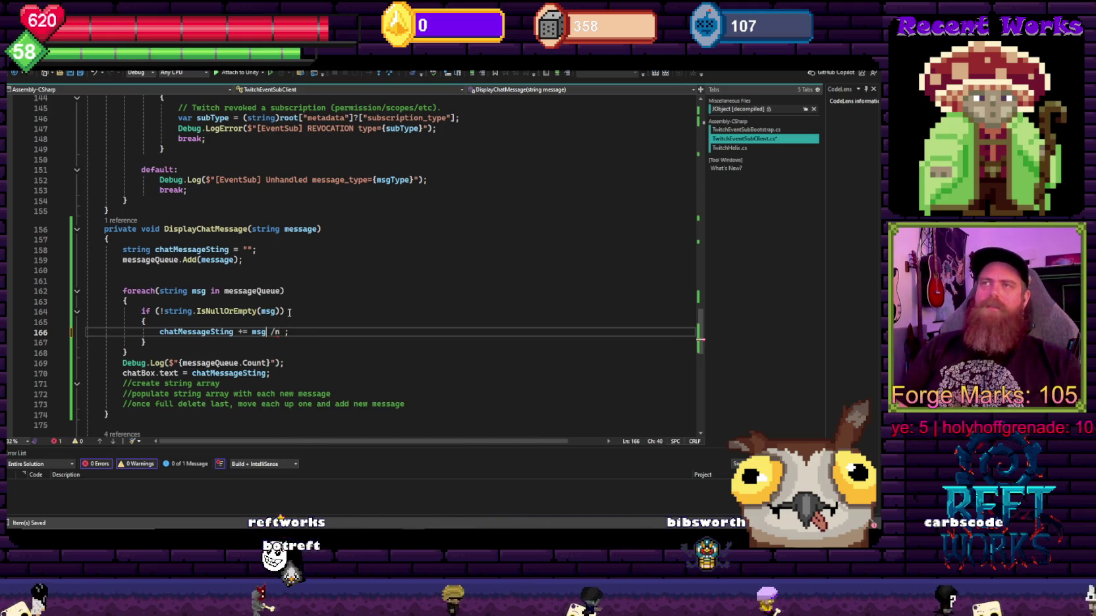
{"action": "type", "text": "+"}
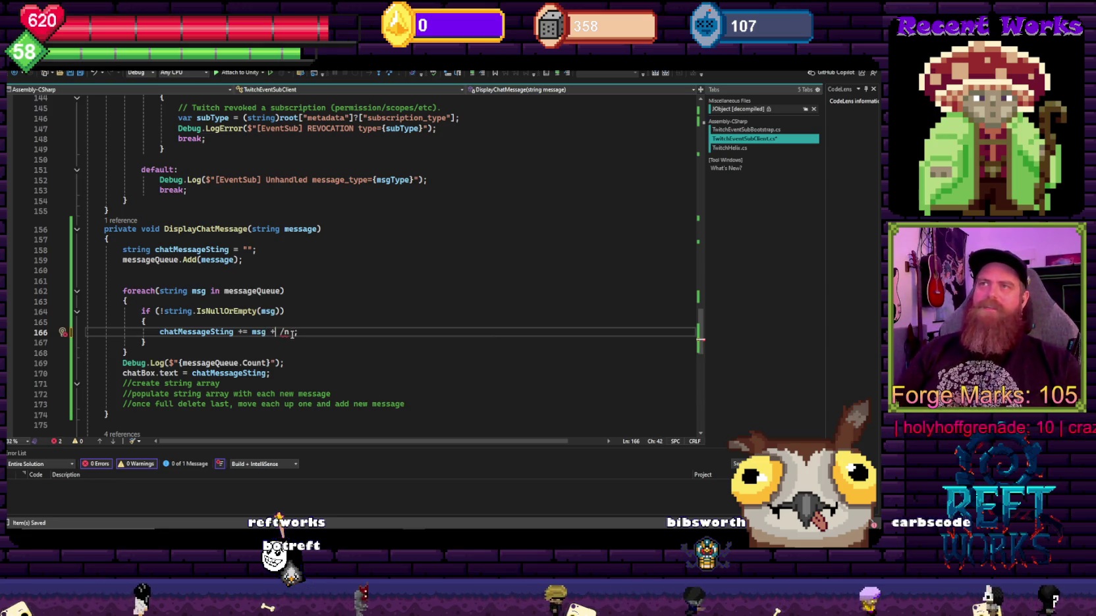
{"action": "left_click", "coordinate": [293, 333]}
{"action": "key", "text": "BackSpace"}
{"action": "type", "text": "\"\""}
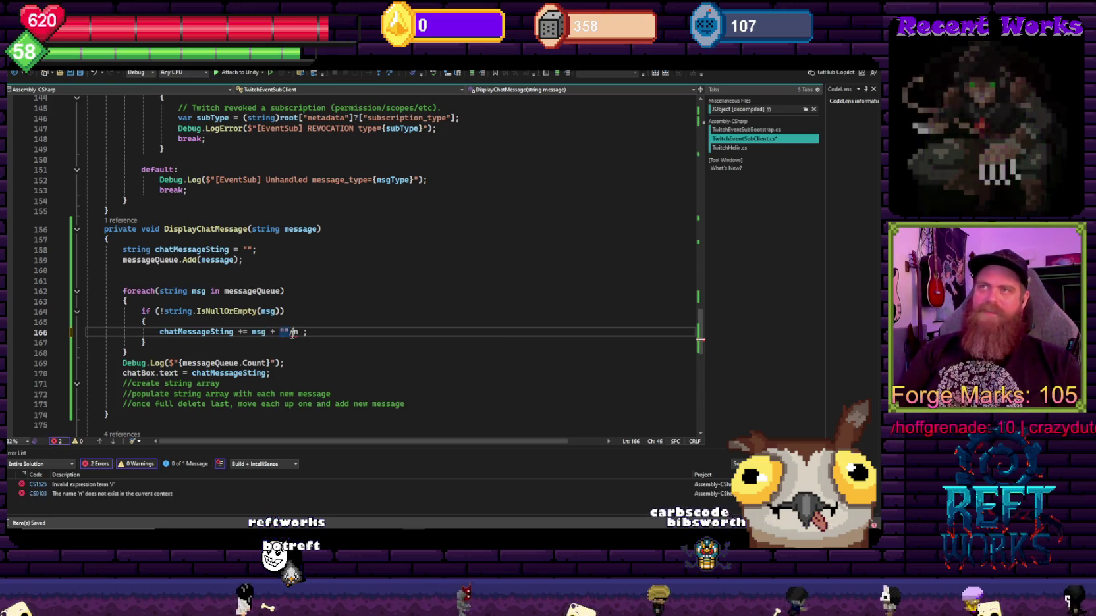
{"action": "key", "text": "BackSpace"}
{"action": "key", "text": "Right"}
{"action": "key", "text": "Right"}
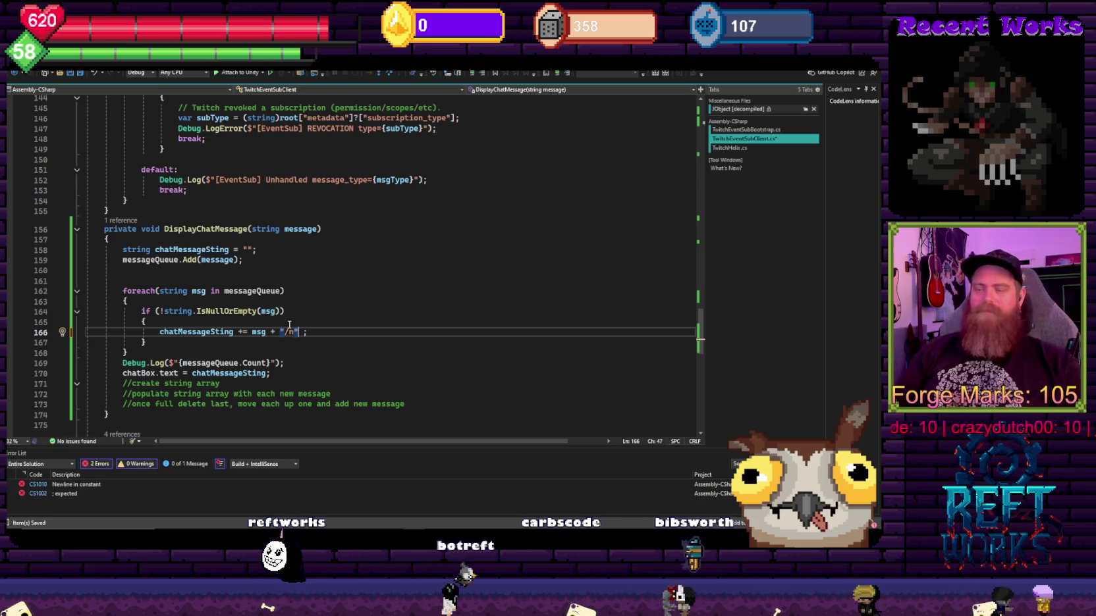
{"action": "type", "text": ")"}
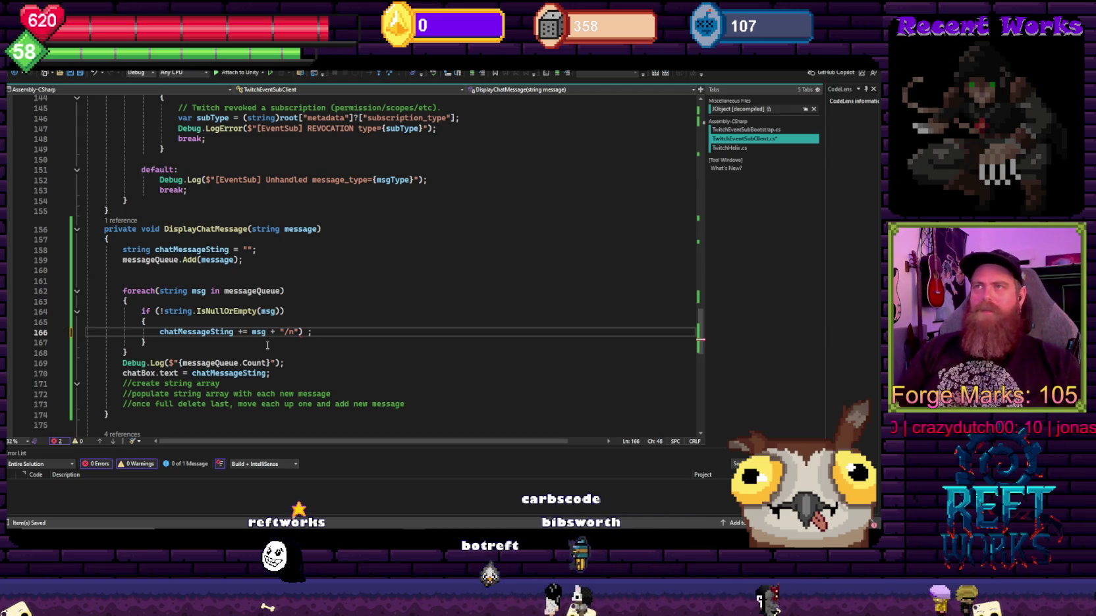
{"action": "left_click", "coordinate": [252, 332]}
{"action": "type", "text": "("}
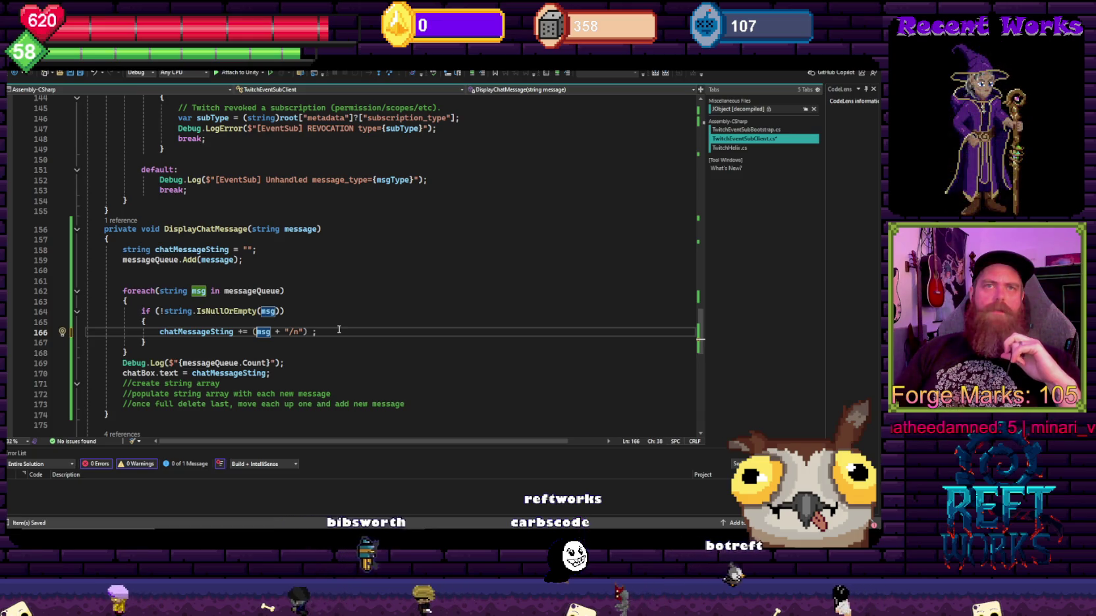
Step: Review the accumulation statement and the messageQueue.Add line
{"action": "key", "text": "Up"}
{"action": "left_click", "coordinate": [240, 332]}
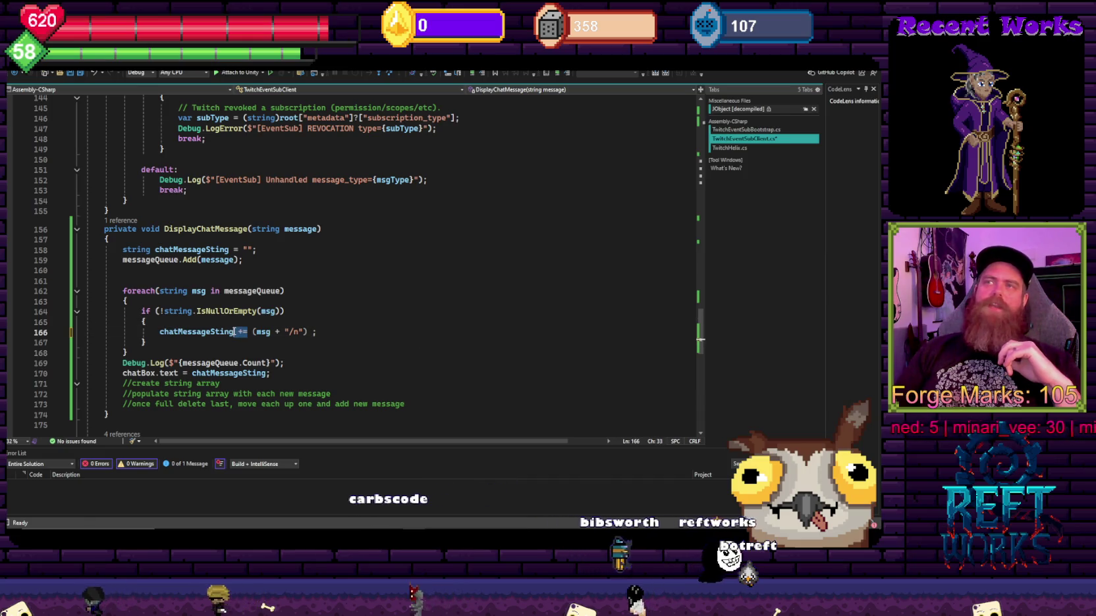
{"action": "left_click", "coordinate": [192, 332]}
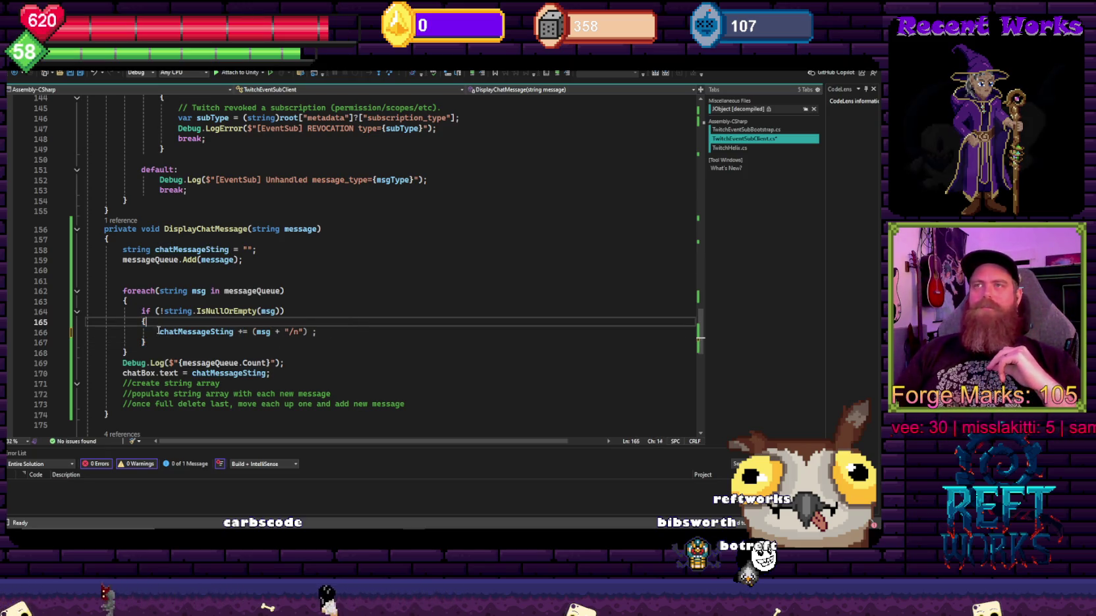
{"action": "left_click_drag", "start_coordinate": [159, 332], "coordinate": [395, 333]}
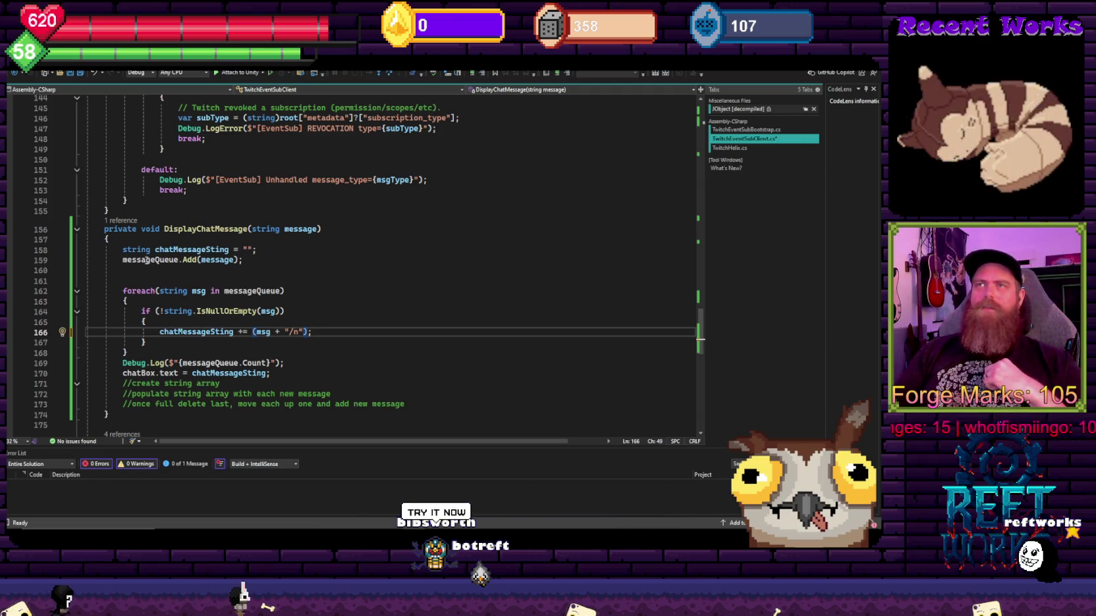
{"action": "scroll", "coordinate": [188, 335], "scroll_direction": "down", "scroll_amount": 2}
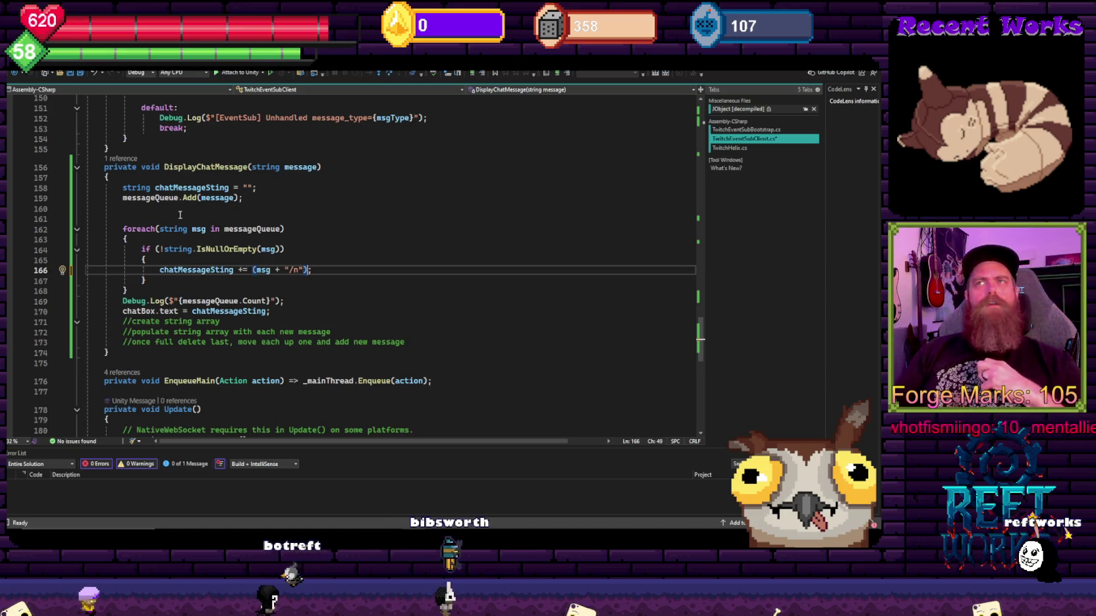
{"action": "mouse_move", "coordinate": [118, 197]}
{"action": "left_mouse_down"}
{"action": "mouse_move", "coordinate": [290, 197]}
{"action": "mouse_move", "coordinate": [210, 199]}
{"action": "left_mouse_up"}
{"action": "key", "text": "Down"}
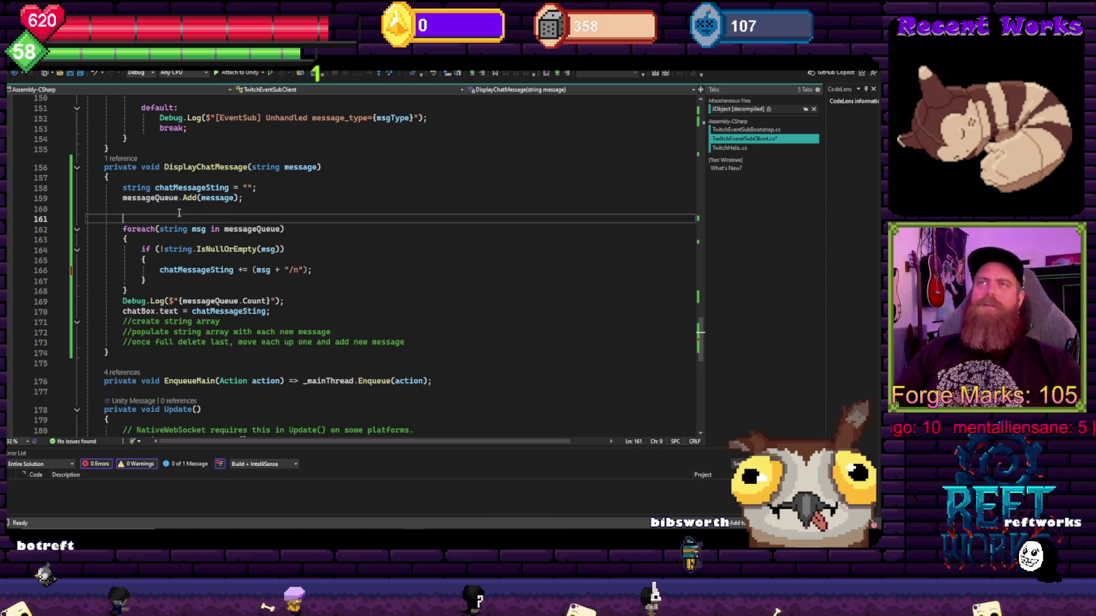
{"action": "key", "text": "Down"}
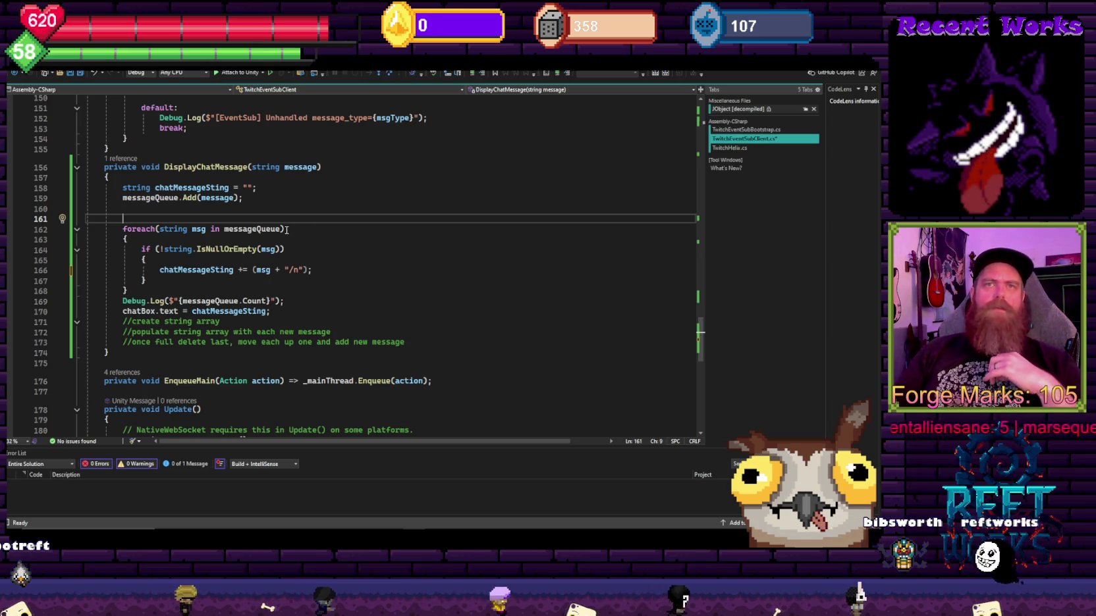
Step: Fix "/n" to the "\n" newline escape, then stop the running game in Unity
{"action": "left_click", "coordinate": [292, 269]}
{"action": "key", "text": "Delete"}
{"action": "type", "text": "\\"}
{"action": "left_click", "coordinate": [347, 224]}
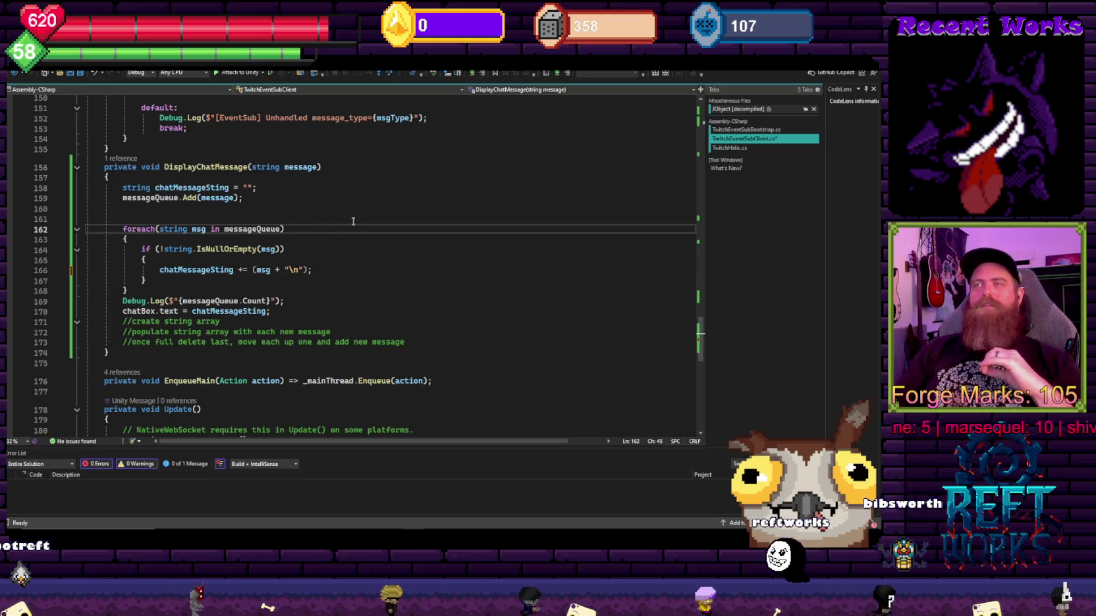
{"action": "left_click", "coordinate": [297, 270]}
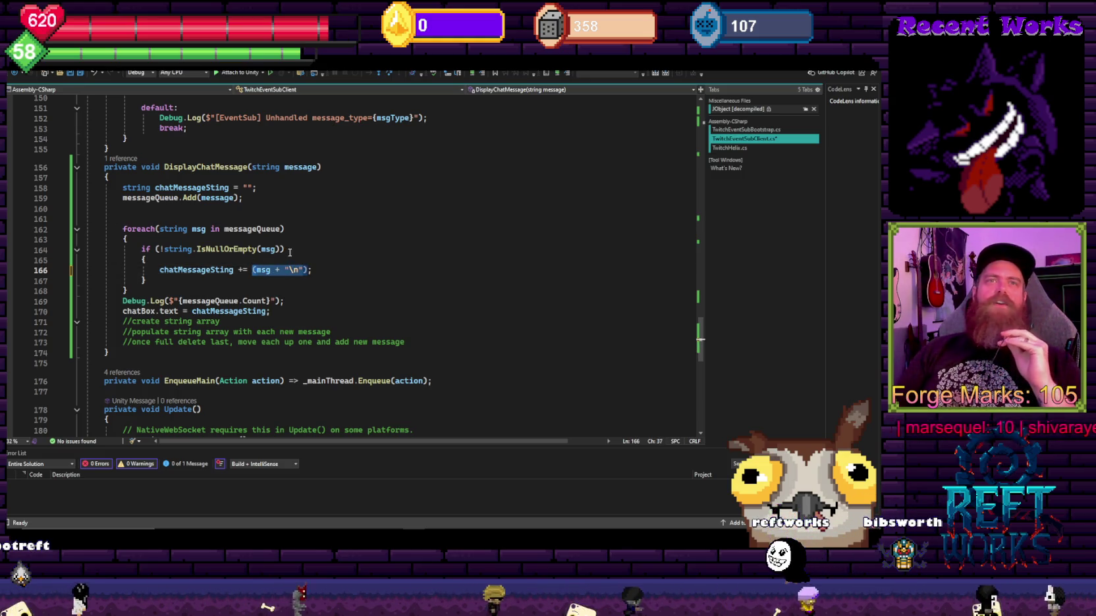
{"action": "left_click", "coordinate": [328, 259]}
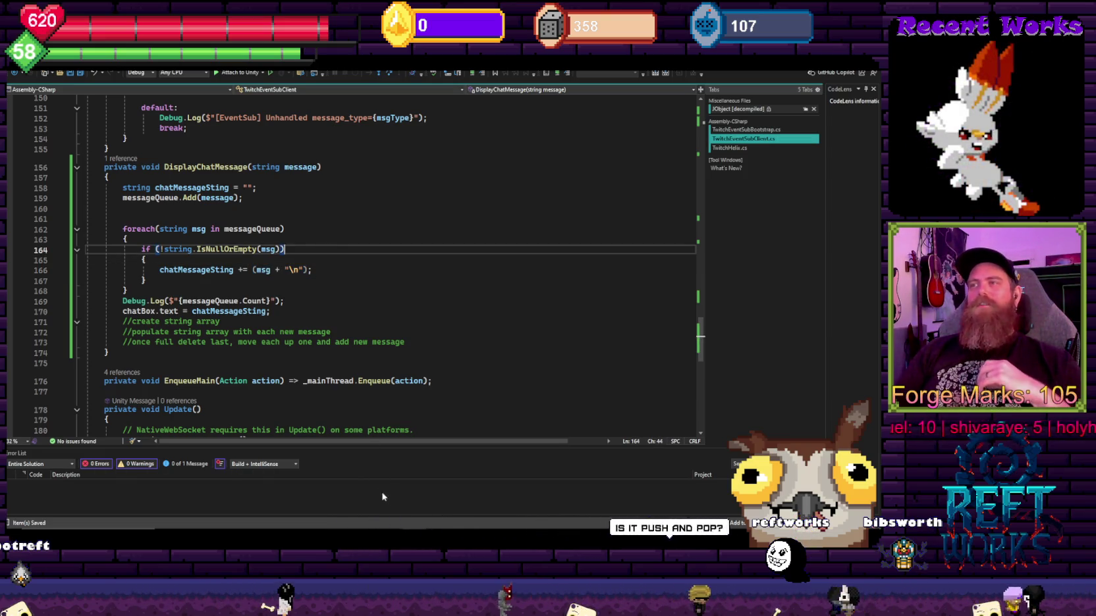
{"action": "key", "text": "alt+Tab"}
{"action": "left_click", "coordinate": [455, 78]}
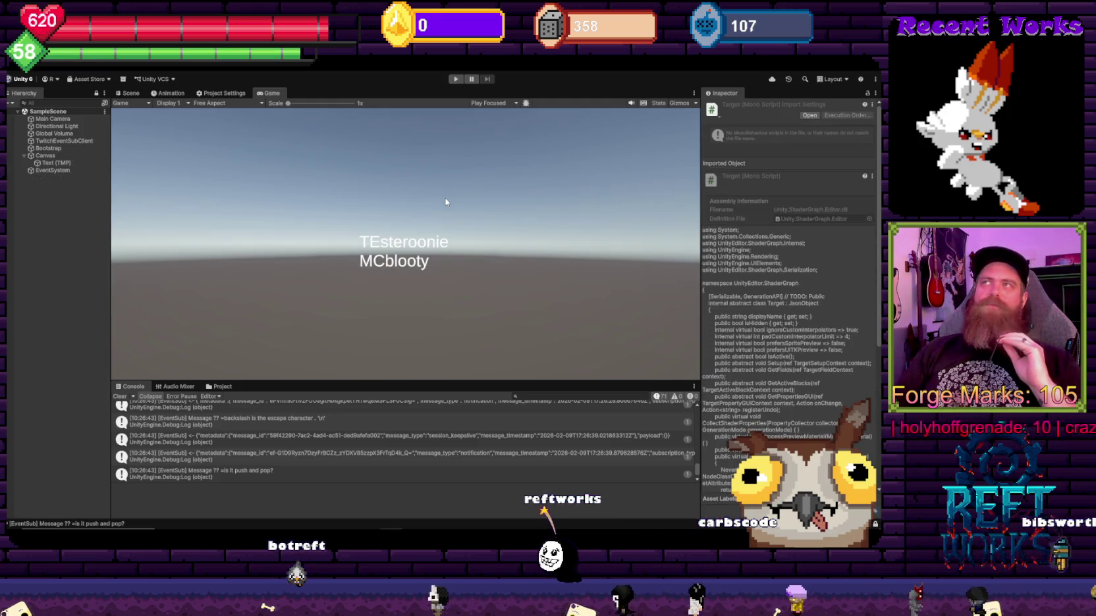
Step: Play the scene and widen the Text (TMP) chat box to 894.3 so messages fit one line
{"action": "key", "text": "ctrl+p"}
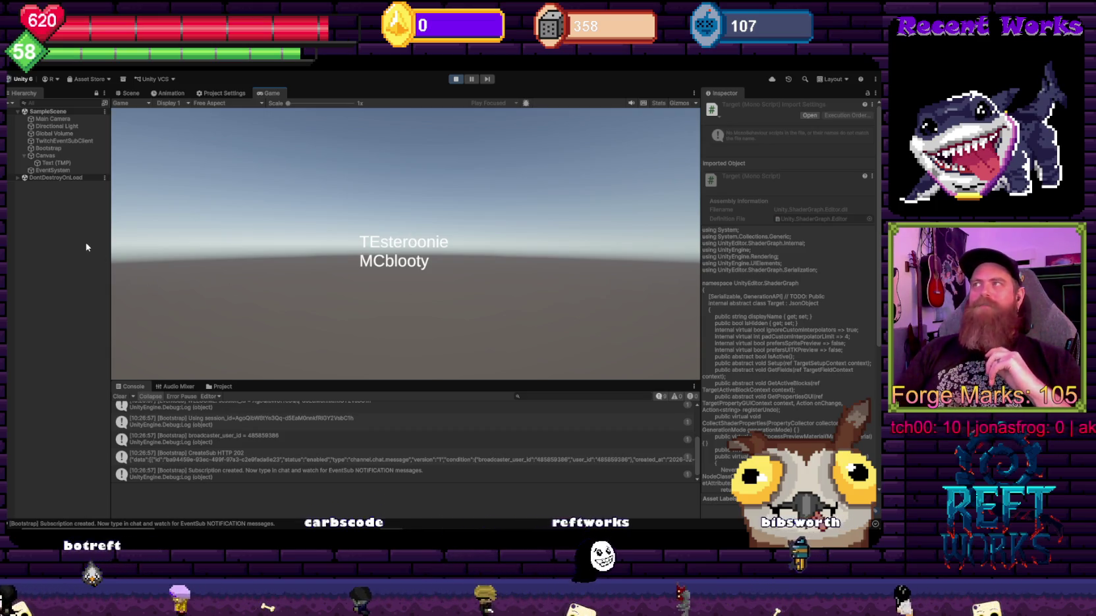
{"action": "left_click", "coordinate": [56, 163]}
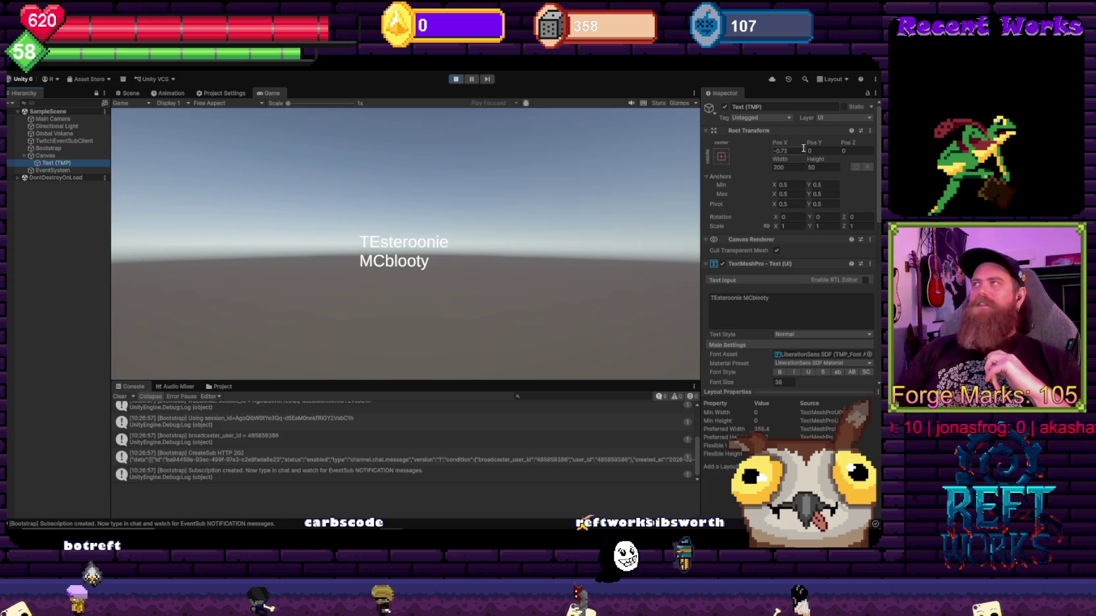
{"action": "left_click_drag", "start_coordinate": [779, 163], "coordinate": [461, 199]}
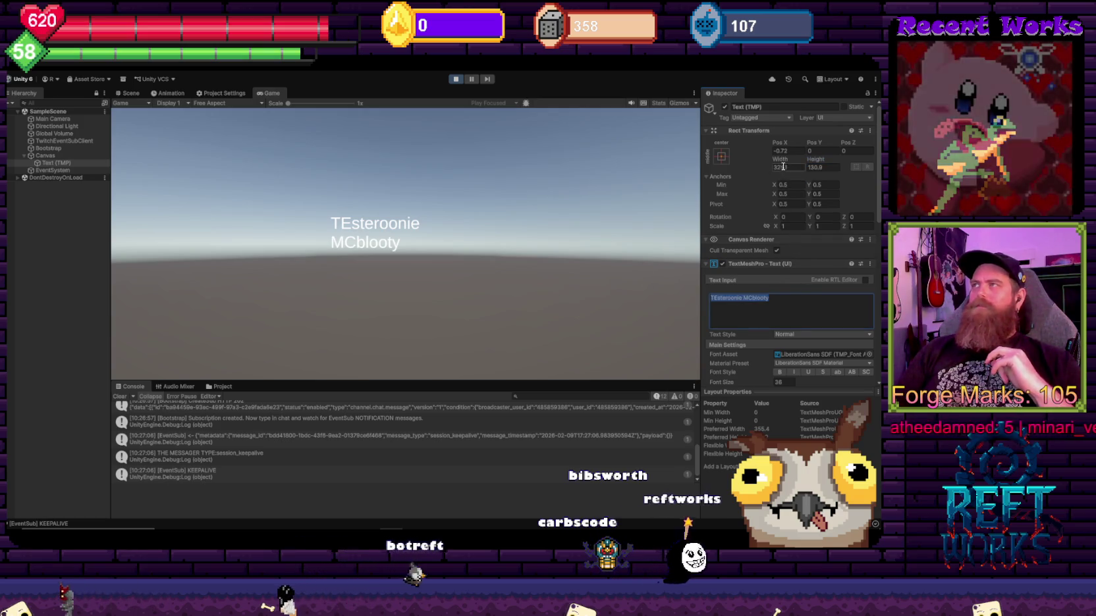
{"action": "mouse_move", "coordinate": [779, 160]}
{"action": "left_mouse_down"}
{"action": "mouse_move", "coordinate": [156, 185]}
{"action": "mouse_move", "coordinate": [374, 194]}
{"action": "mouse_move", "coordinate": [266, 243]}
{"action": "left_mouse_up"}
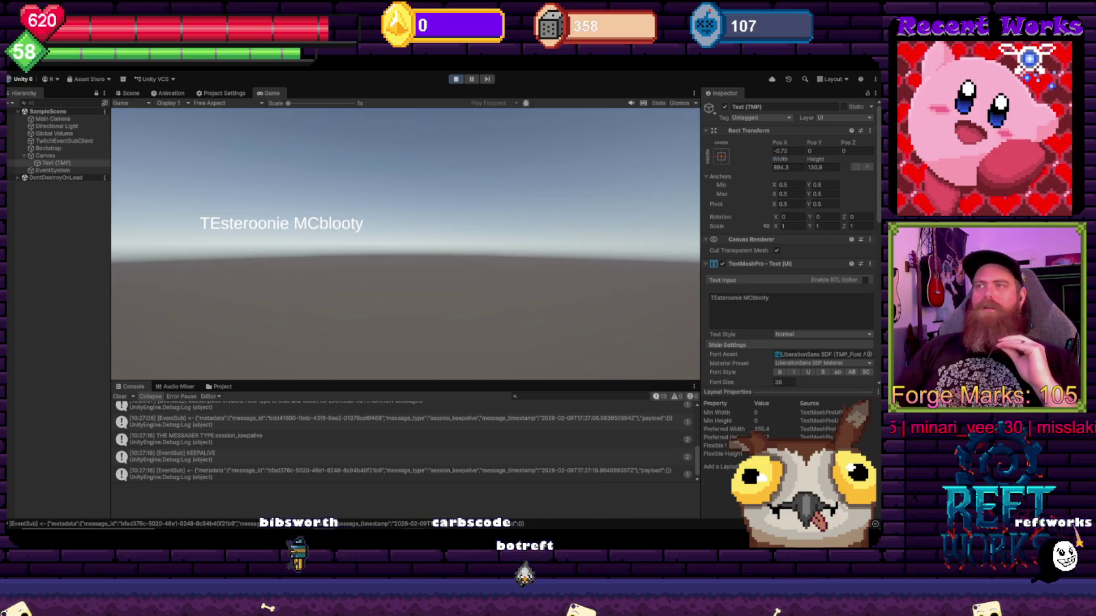
{"action": "key", "text": "alt+Tab"}
{"action": "left_click", "coordinate": [321, 274]}
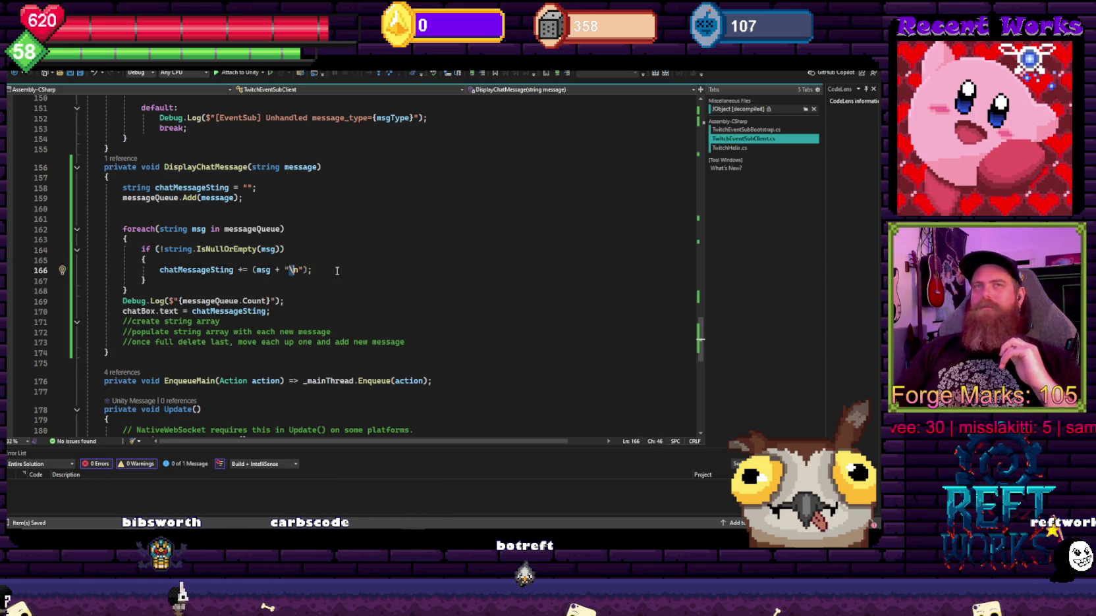
Step: Follow the Console's NullReferenceException stack trace to messageQueue.Add(message) on line 159
{"action": "right_click", "coordinate": [337, 271]}
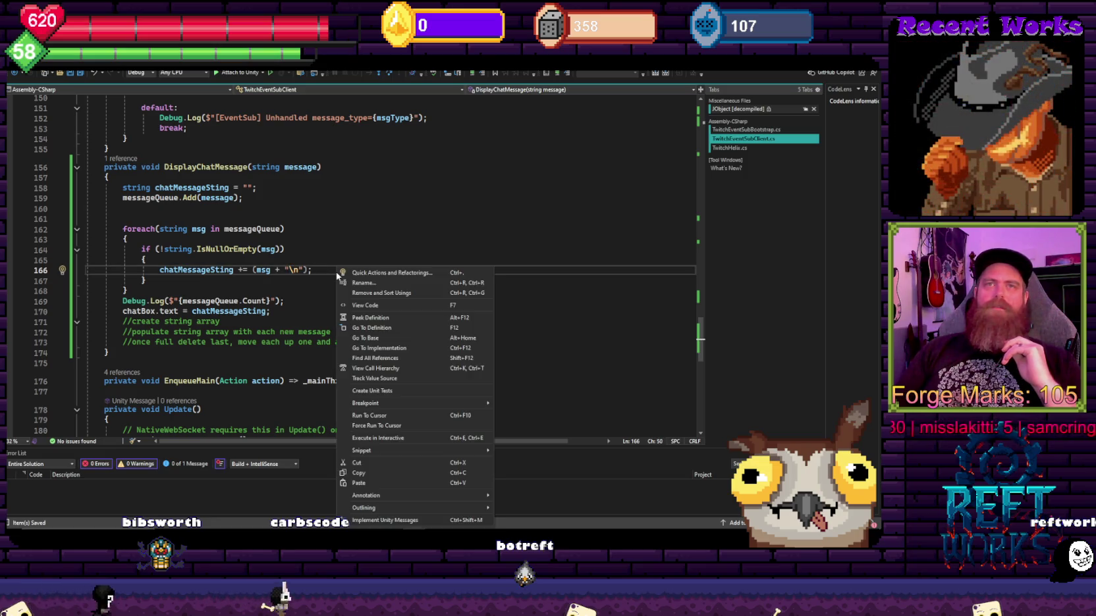
{"action": "left_click", "coordinate": [310, 219]}
{"action": "left_click", "coordinate": [286, 269]}
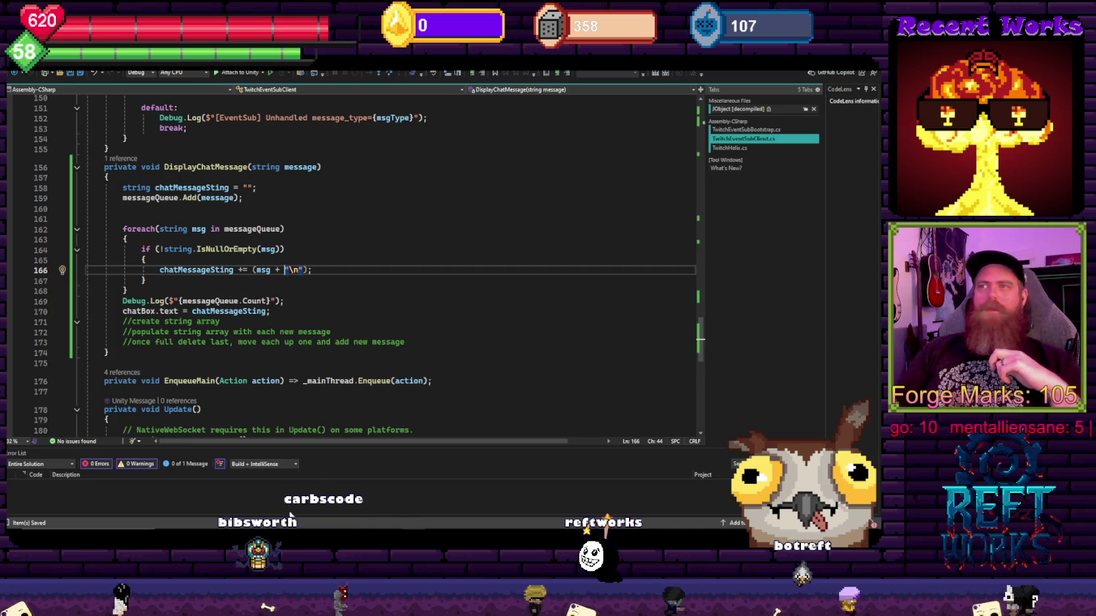
{"action": "key", "text": "alt+Tab"}
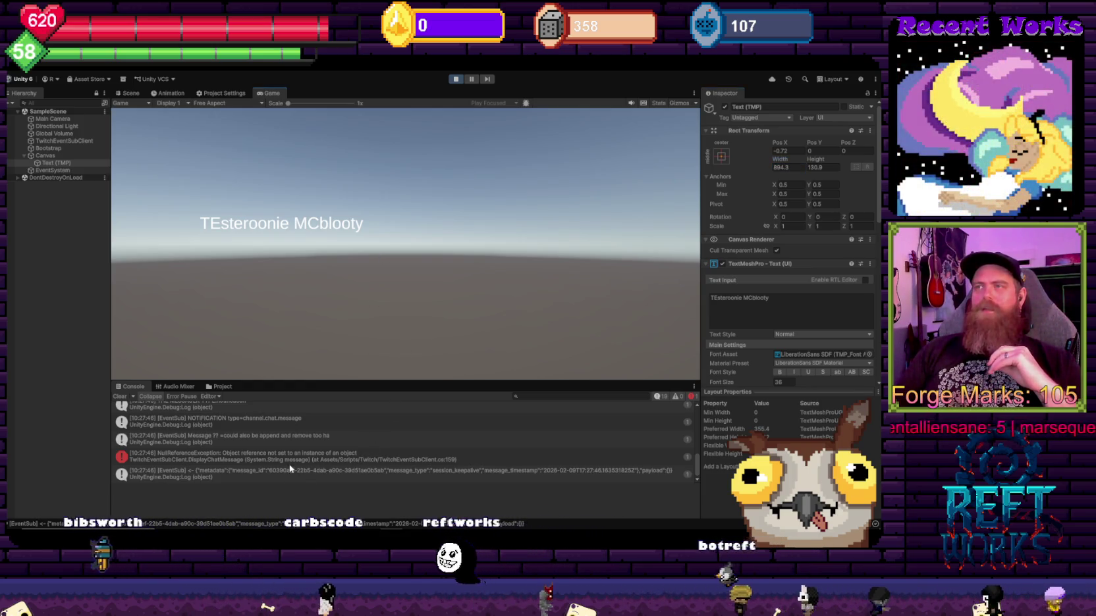
{"action": "left_click", "coordinate": [329, 456]}
{"action": "left_click", "coordinate": [373, 494]}
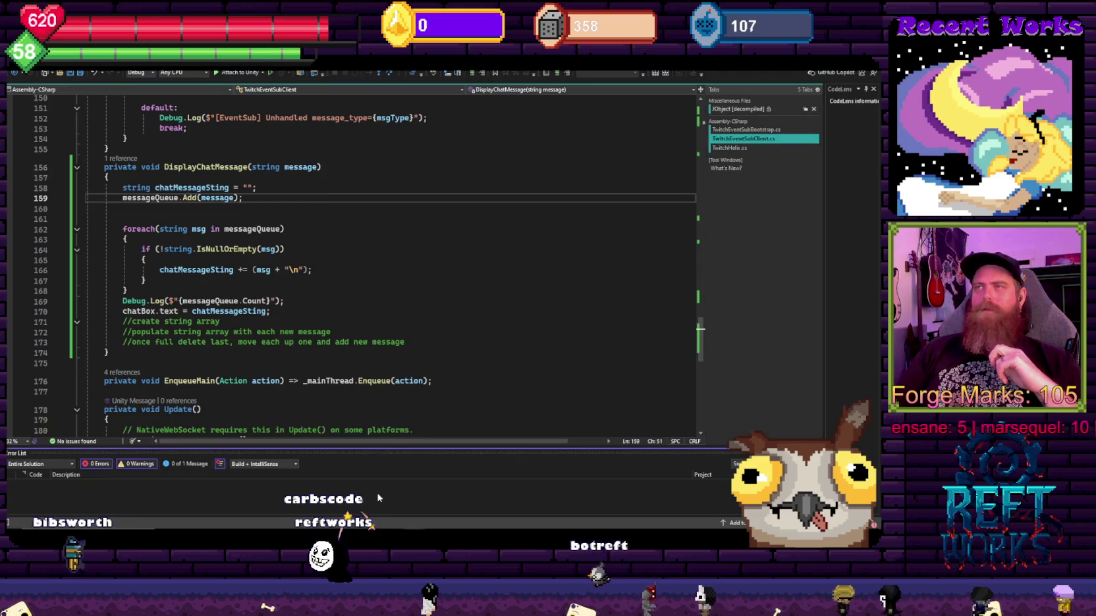
{"action": "left_click_drag", "start_coordinate": [140, 208], "coordinate": [119, 198]}
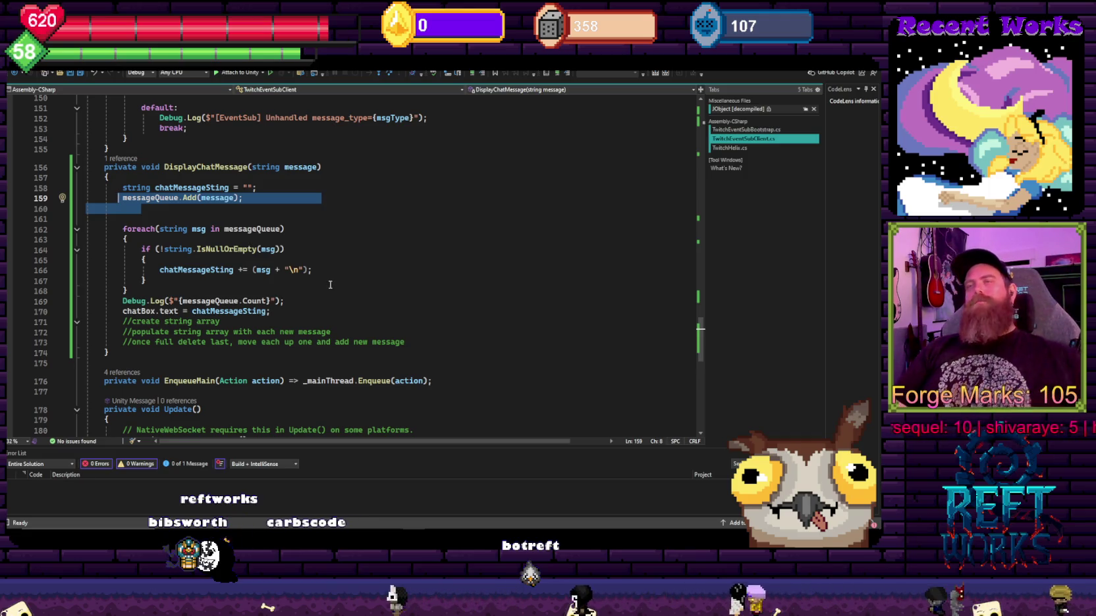
Step: Initialise messageQueue with = new(10) on line 15 and go back to Unity
{"action": "scroll", "coordinate": [292, 336], "scroll_direction": "up", "scroll_amount": 20}
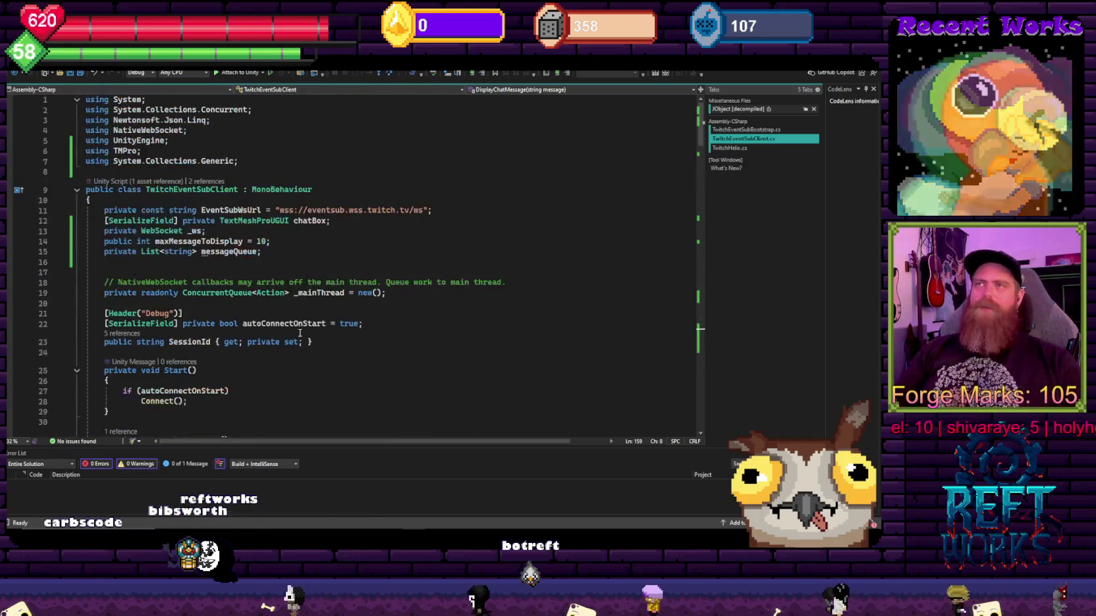
{"action": "left_click", "coordinate": [262, 252]}
{"action": "type", "text": "= new"}
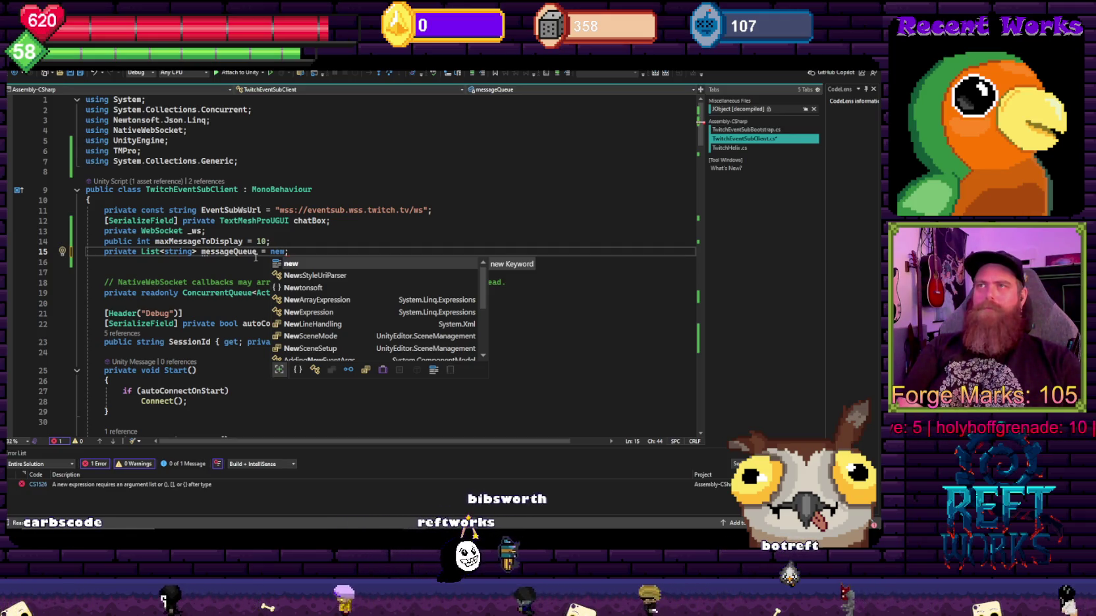
{"action": "type", "text": "(10"}
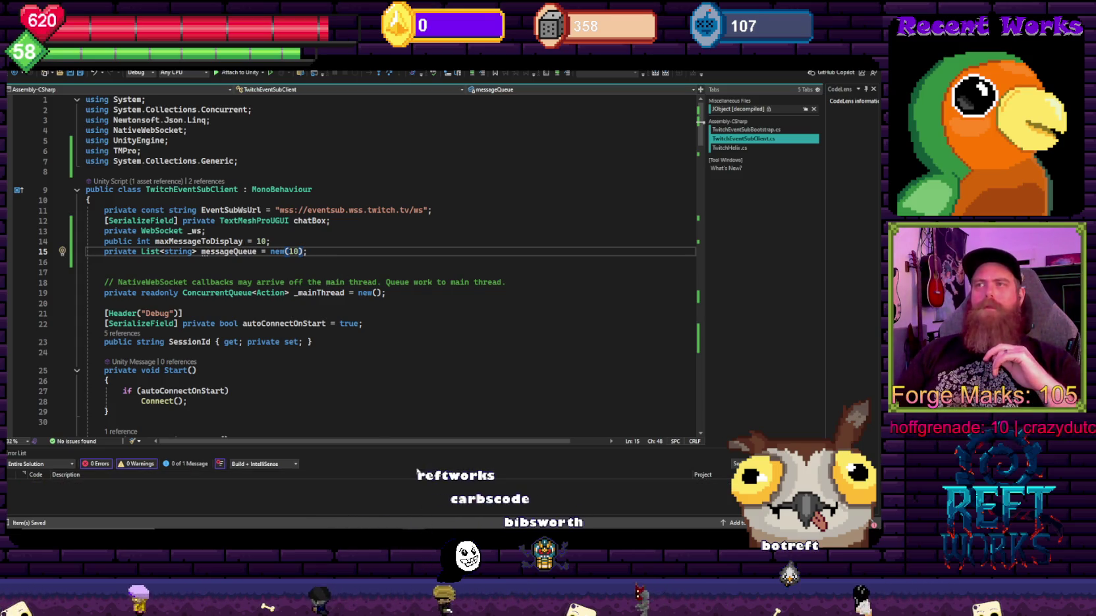
{"action": "key", "text": "alt+Tab"}
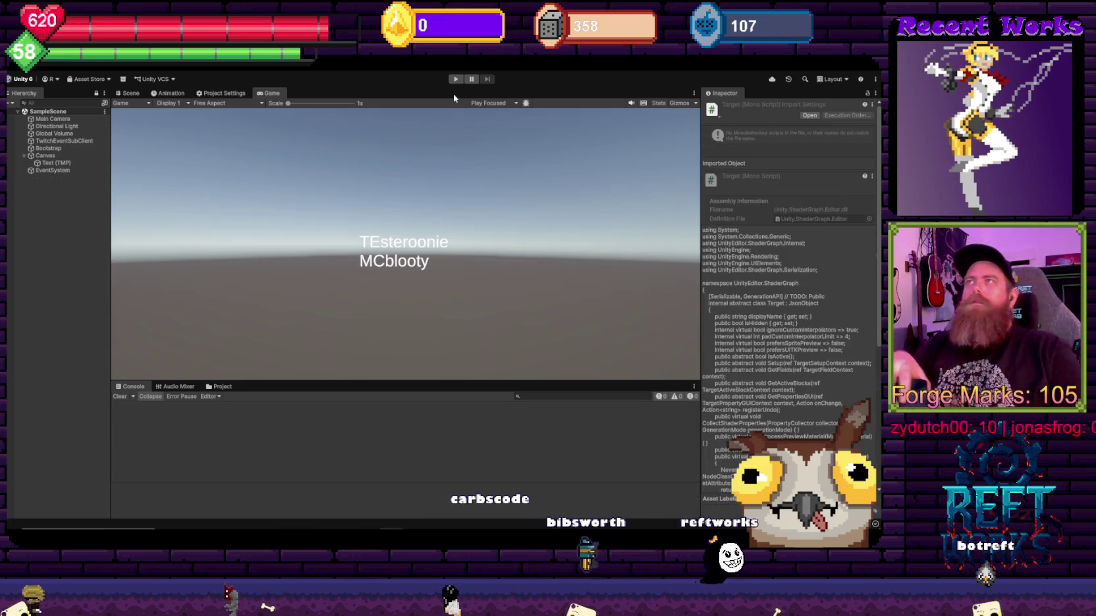
Step: Replay the game and set the Text (TMP) box Width to about 714 and Pos X to about -212.8
{"action": "left_click", "coordinate": [455, 79]}
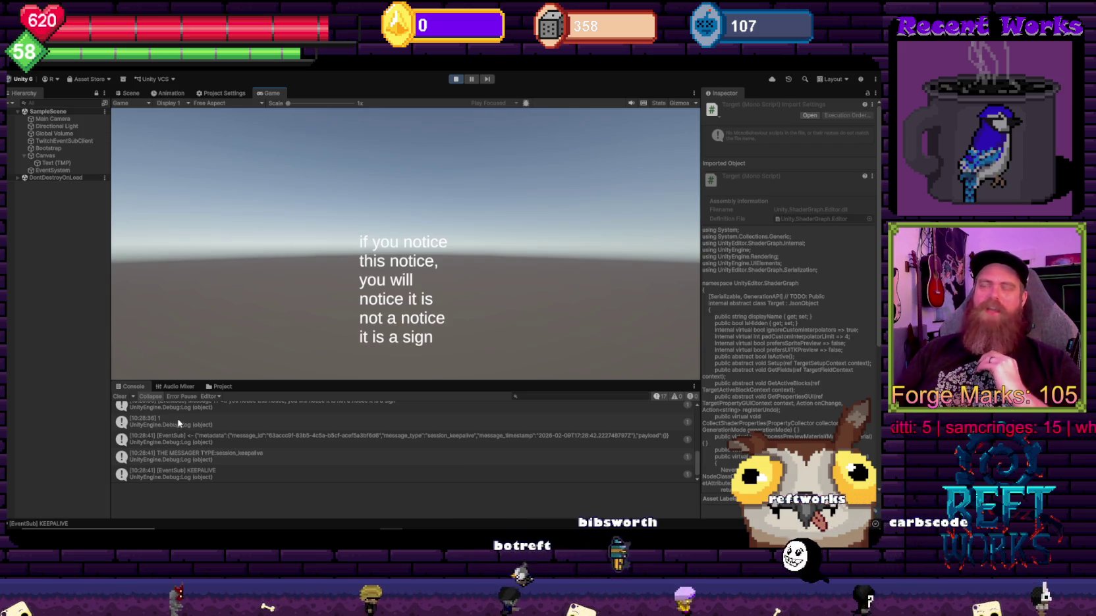
{"action": "left_click", "coordinate": [56, 162]}
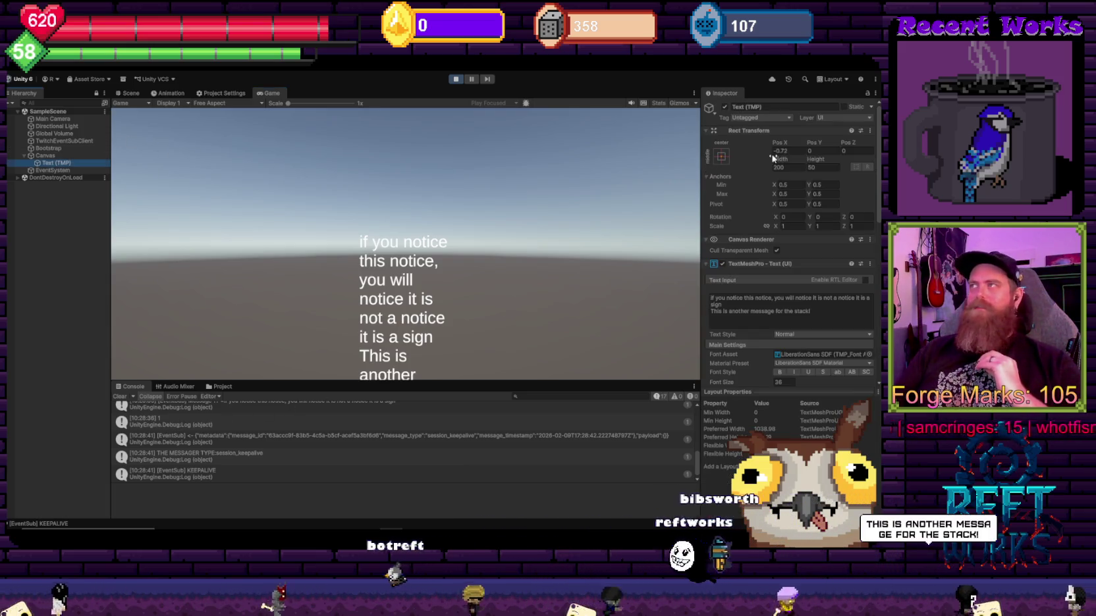
{"action": "mouse_move", "coordinate": [779, 166]}
{"action": "left_mouse_down"}
{"action": "mouse_move", "coordinate": [493, 174]}
{"action": "mouse_move", "coordinate": [457, 285]}
{"action": "mouse_move", "coordinate": [647, 333]}
{"action": "mouse_move", "coordinate": [542, 421]}
{"action": "mouse_move", "coordinate": [446, 422]}
{"action": "mouse_move", "coordinate": [592, 428]}
{"action": "mouse_move", "coordinate": [31, 435]}
{"action": "mouse_move", "coordinate": [435, 455]}
{"action": "mouse_move", "coordinate": [424, 456]}
{"action": "left_mouse_up"}
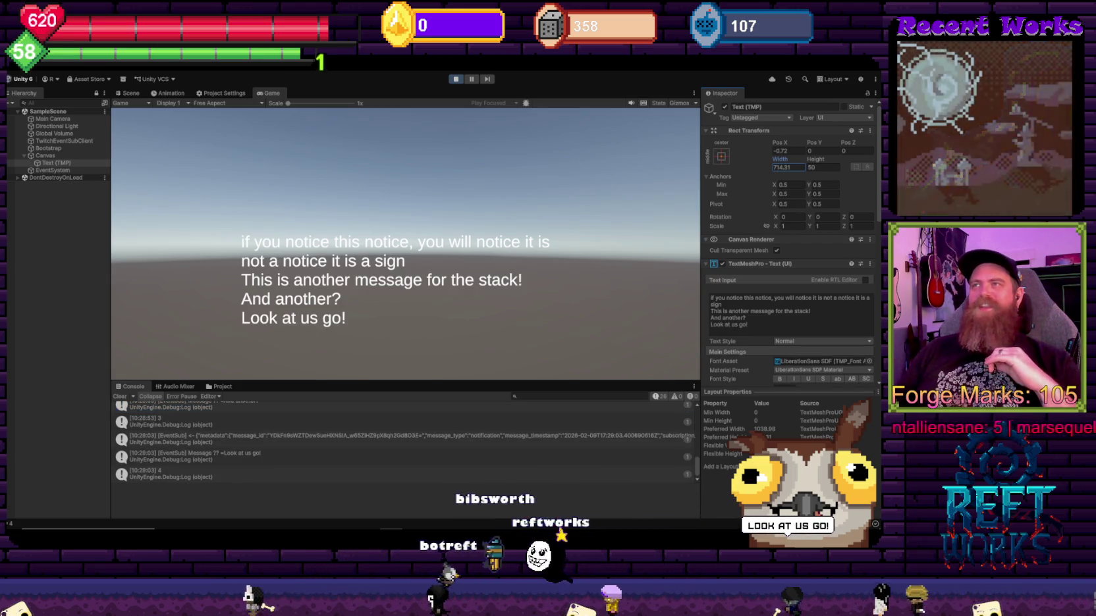
{"action": "mouse_move", "coordinate": [777, 146]}
{"action": "left_mouse_down"}
{"action": "mouse_move", "coordinate": [817, 146]}
{"action": "mouse_move", "coordinate": [728, 150]}
{"action": "left_mouse_up"}
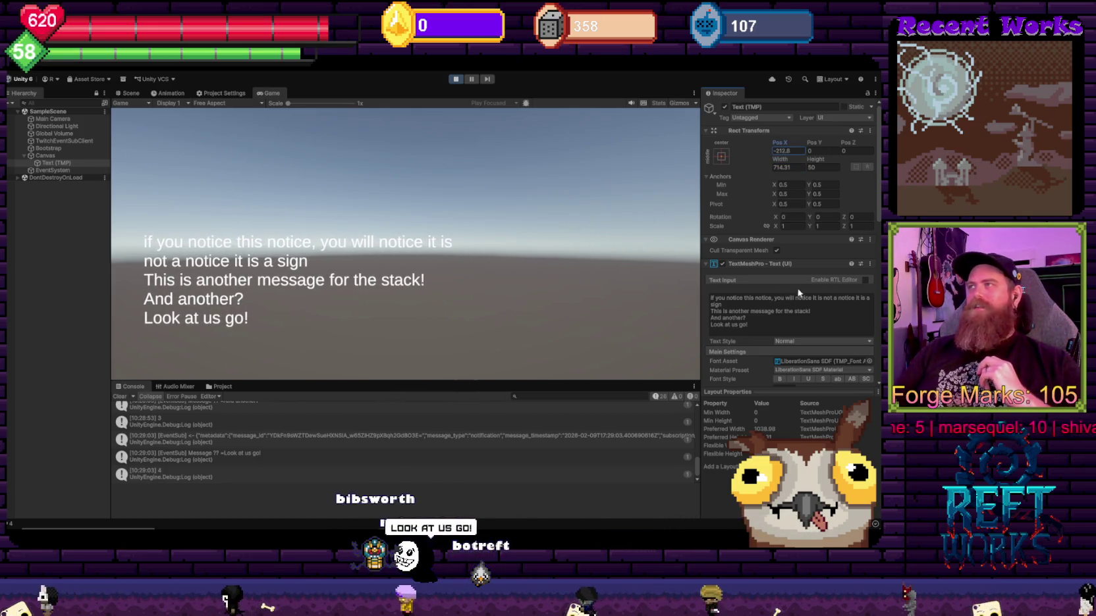
{"action": "scroll", "coordinate": [793, 303], "scroll_direction": "down", "scroll_amount": 3}
{"action": "left_click", "coordinate": [787, 312]}
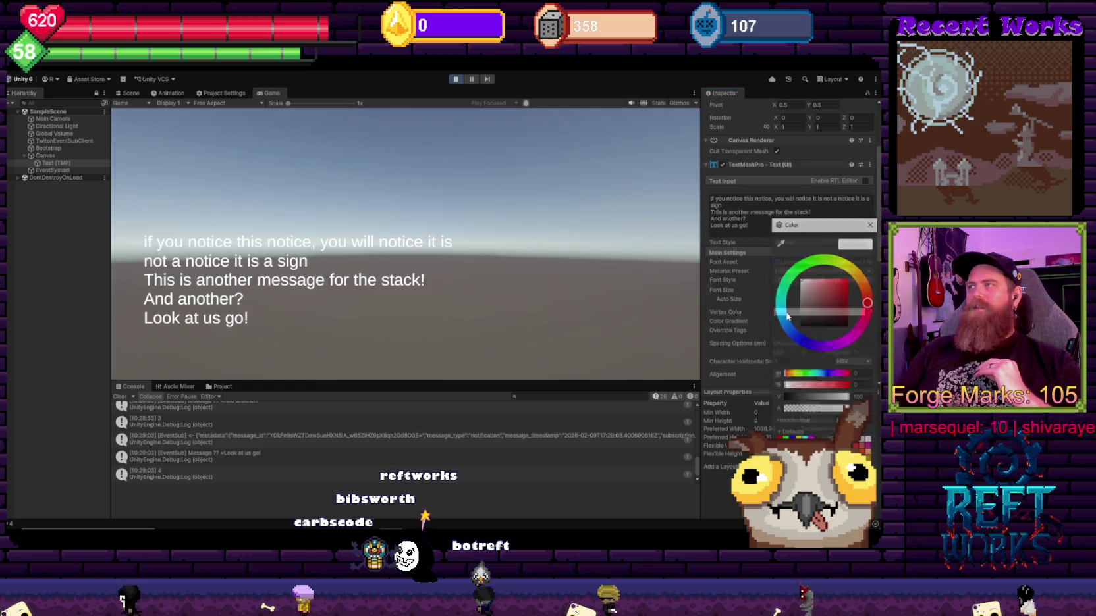
{"action": "left_click_drag", "start_coordinate": [837, 289], "coordinate": [864, 261]}
{"action": "mouse_move", "coordinate": [866, 317]}
{"action": "left_mouse_down"}
{"action": "mouse_move", "coordinate": [831, 349]}
{"action": "mouse_move", "coordinate": [854, 337]}
{"action": "mouse_move", "coordinate": [800, 262]}
{"action": "mouse_move", "coordinate": [800, 359]}
{"action": "mouse_move", "coordinate": [793, 348]}
{"action": "left_mouse_up"}
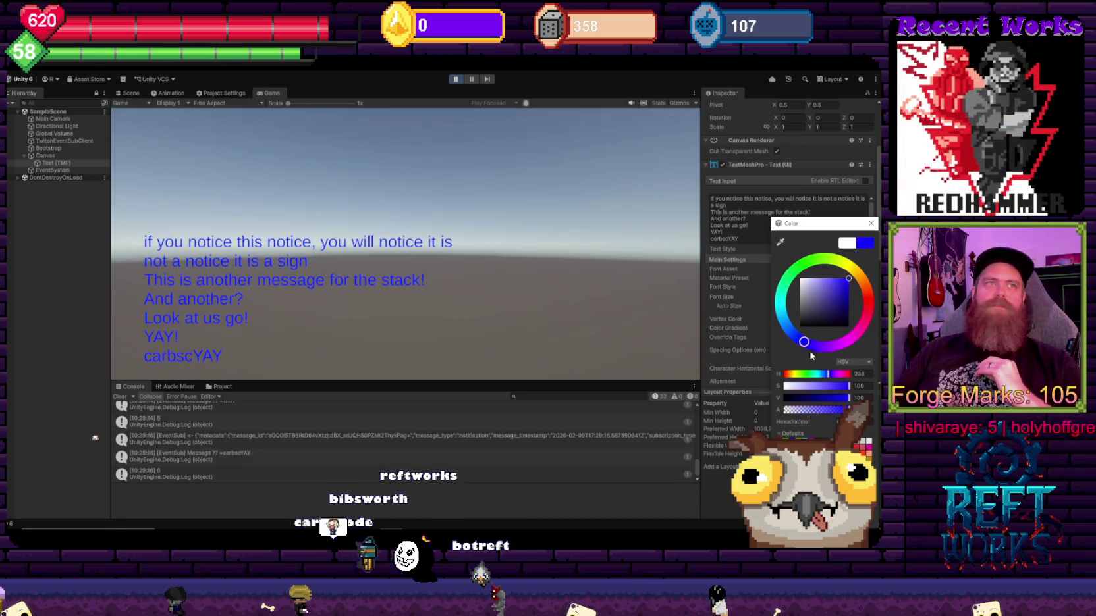
{"action": "left_click_drag", "start_coordinate": [867, 313], "coordinate": [861, 226]}
{"action": "mouse_move", "coordinate": [851, 274]}
{"action": "left_mouse_down"}
{"action": "mouse_move", "coordinate": [871, 289]}
{"action": "mouse_move", "coordinate": [867, 326]}
{"action": "mouse_move", "coordinate": [878, 309]}
{"action": "mouse_move", "coordinate": [781, 313]}
{"action": "left_mouse_up"}
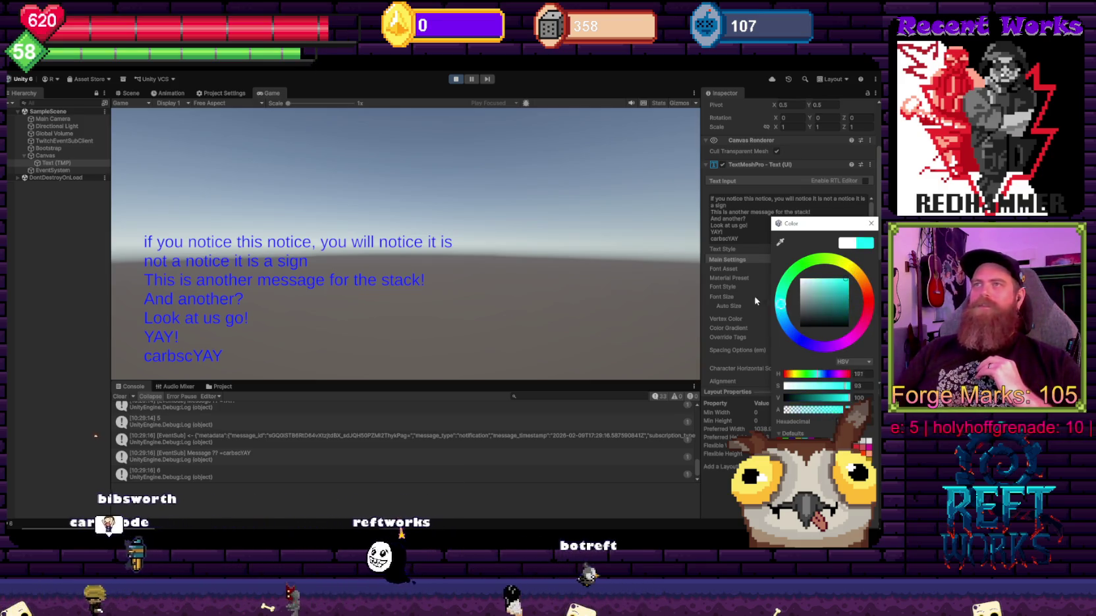
{"action": "left_click", "coordinate": [869, 225]}
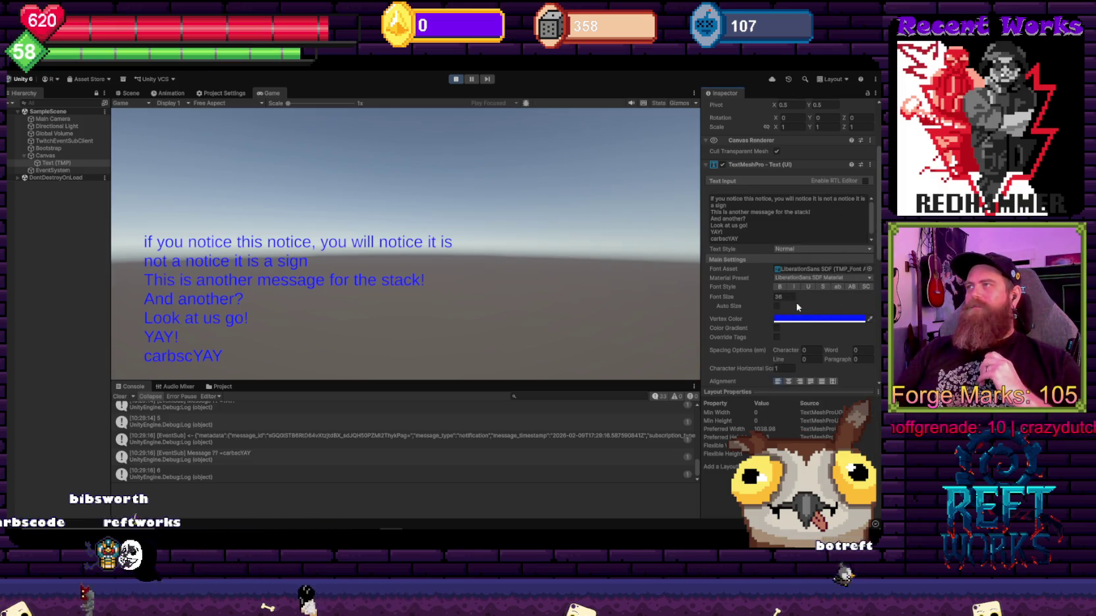
{"action": "scroll", "coordinate": [796, 307], "scroll_direction": "down", "scroll_amount": 2}
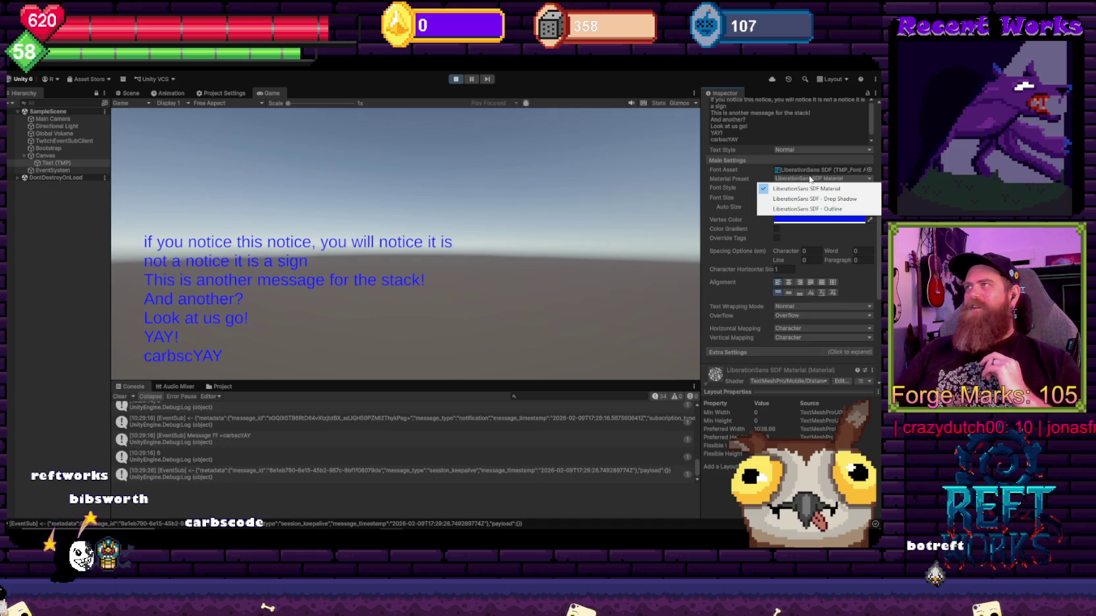
{"action": "left_click", "coordinate": [813, 199]}
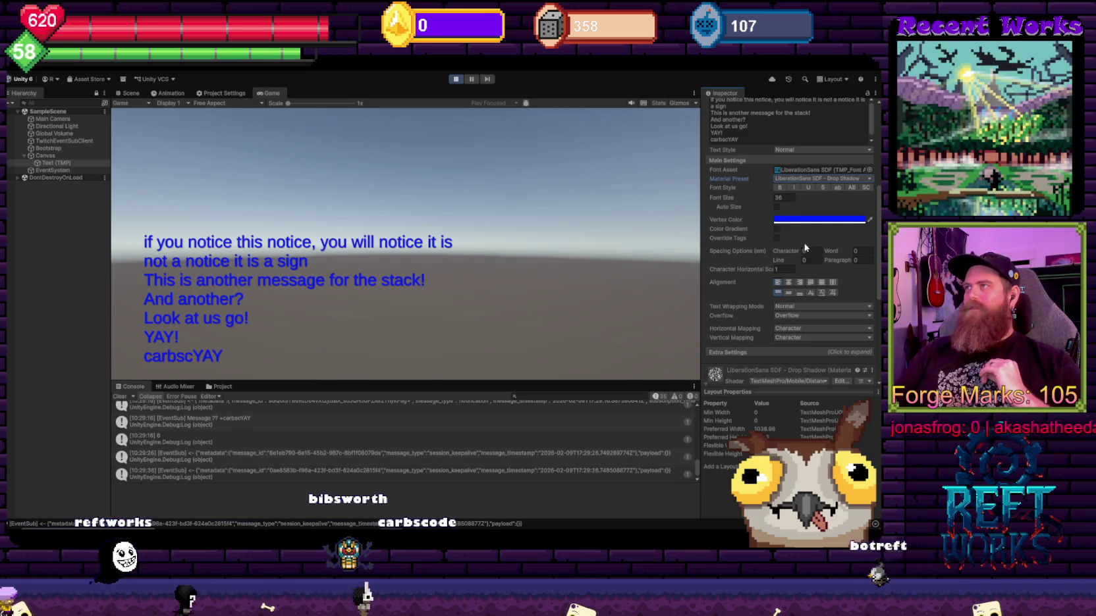
{"action": "scroll", "coordinate": [833, 227], "scroll_direction": "up", "scroll_amount": 3}
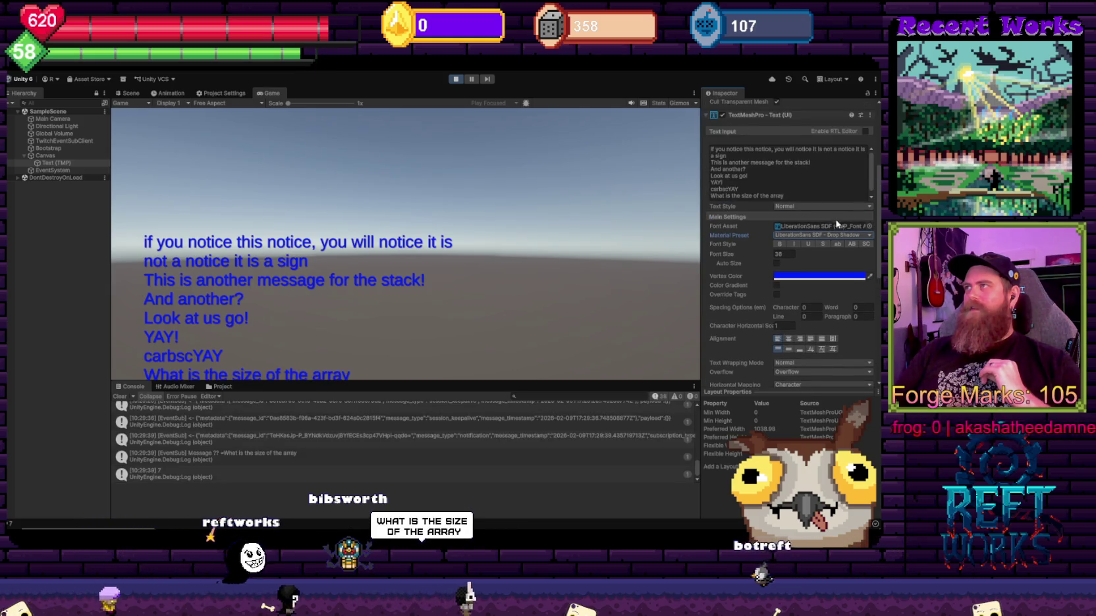
{"action": "left_click", "coordinate": [781, 251]}
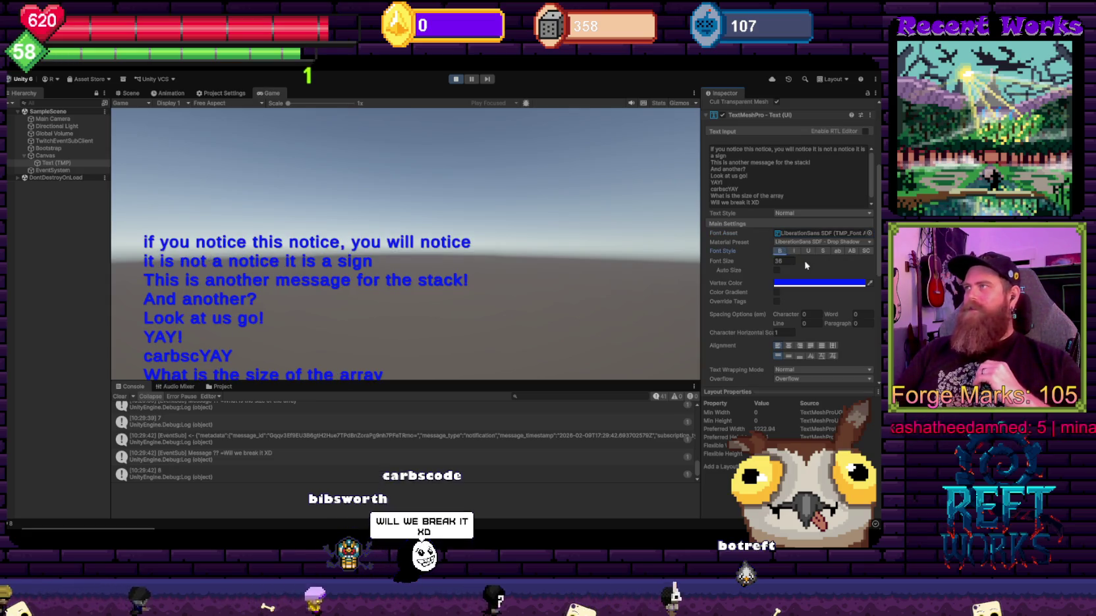
{"action": "left_click", "coordinate": [853, 251]}
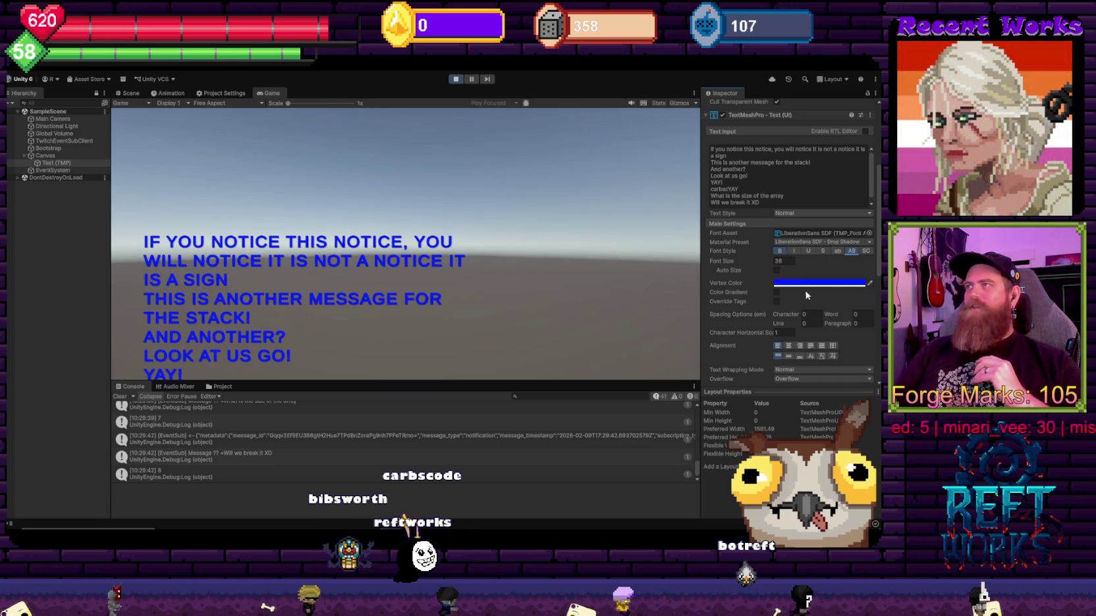
{"action": "left_click", "coordinate": [777, 292]}
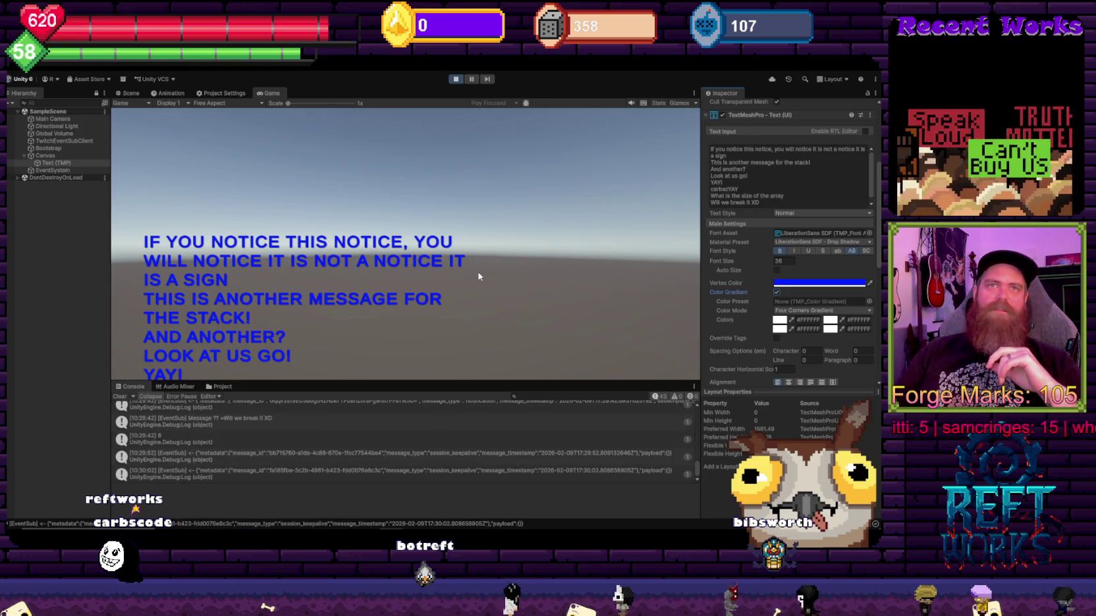
{"action": "scroll", "coordinate": [817, 197], "scroll_direction": "up", "scroll_amount": 2}
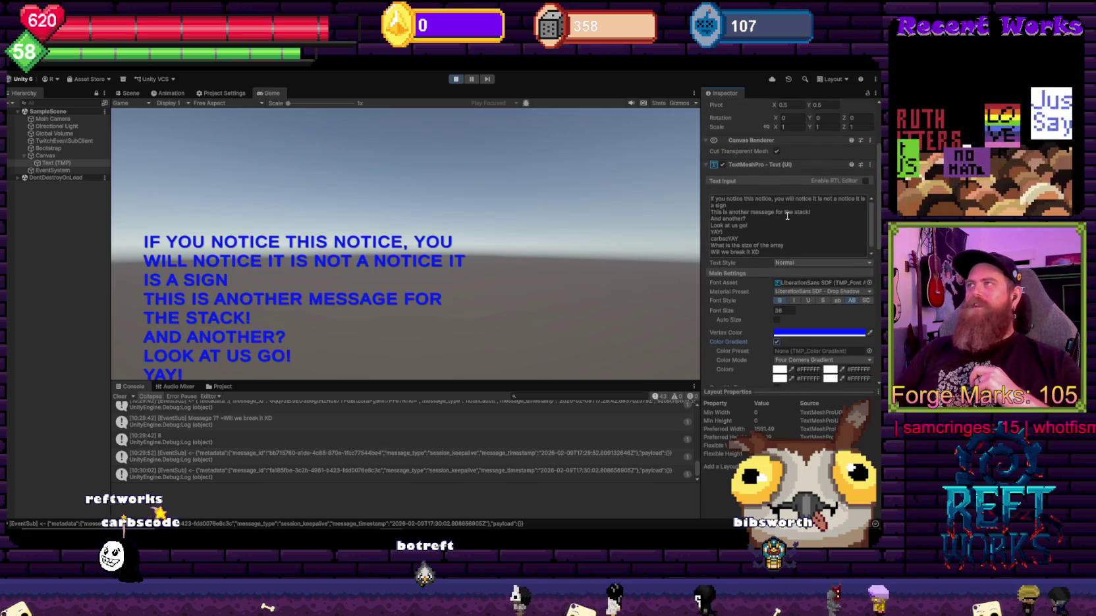
{"action": "mouse_move", "coordinate": [760, 252]}
{"action": "left_mouse_down"}
{"action": "mouse_move", "coordinate": [685, 197]}
{"action": "mouse_move", "coordinate": [672, 235]}
{"action": "left_mouse_up"}
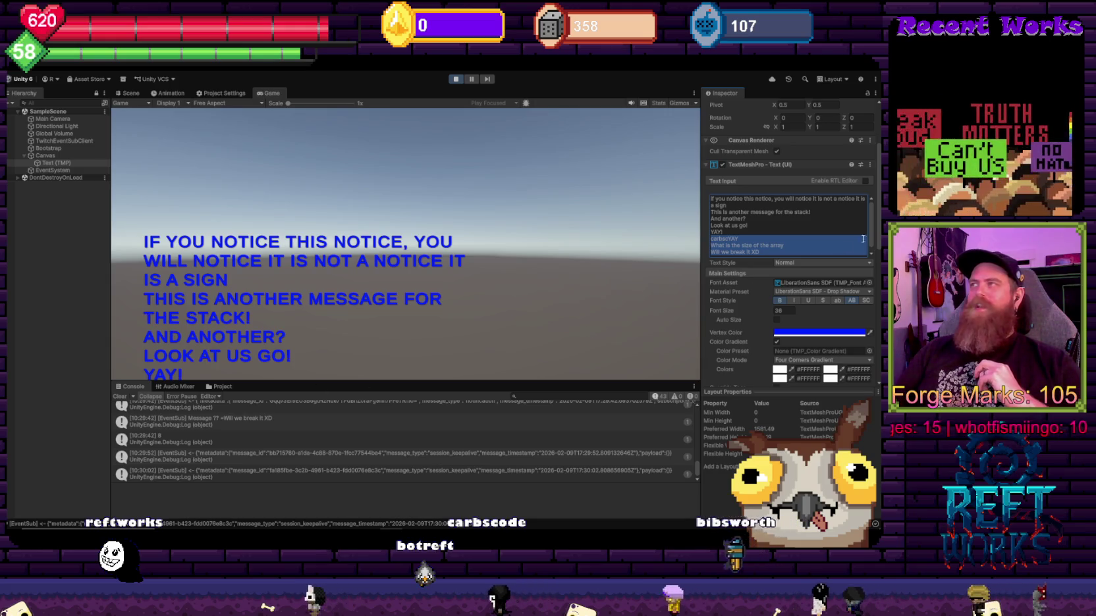
{"action": "scroll", "coordinate": [870, 226], "scroll_direction": "down", "scroll_amount": 1}
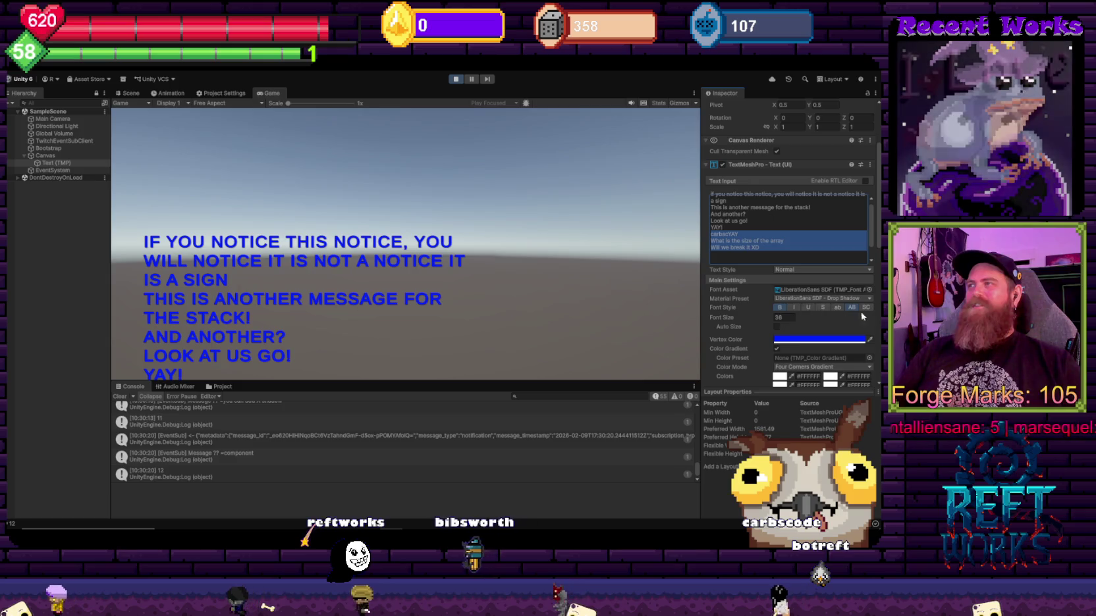
{"action": "scroll", "coordinate": [807, 197], "scroll_direction": "up", "scroll_amount": 3}
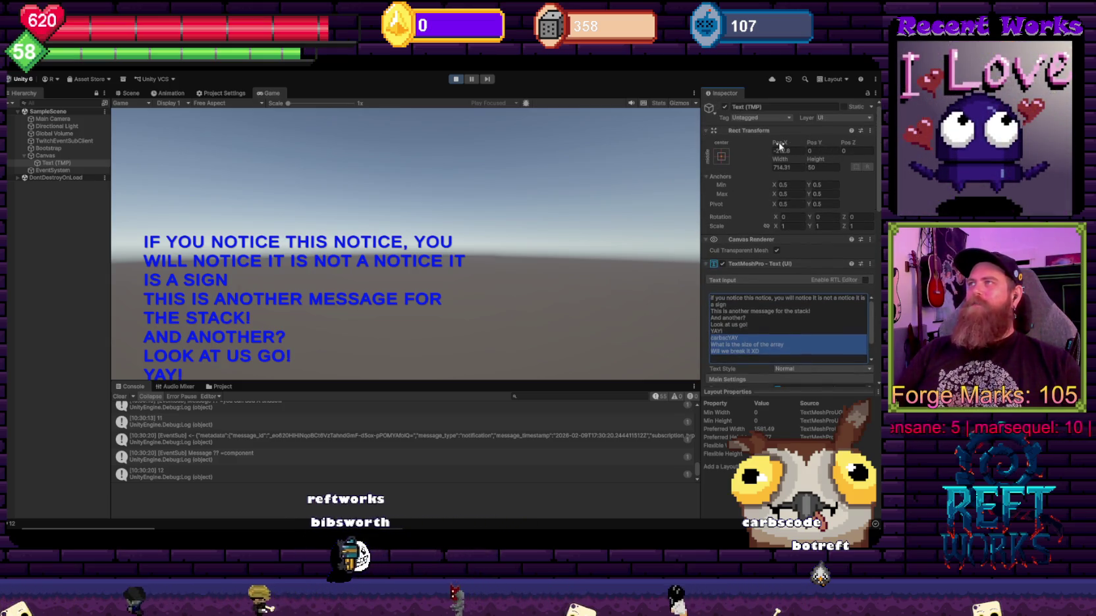
{"action": "left_click_drag", "start_coordinate": [813, 144], "coordinate": [903, 144]}
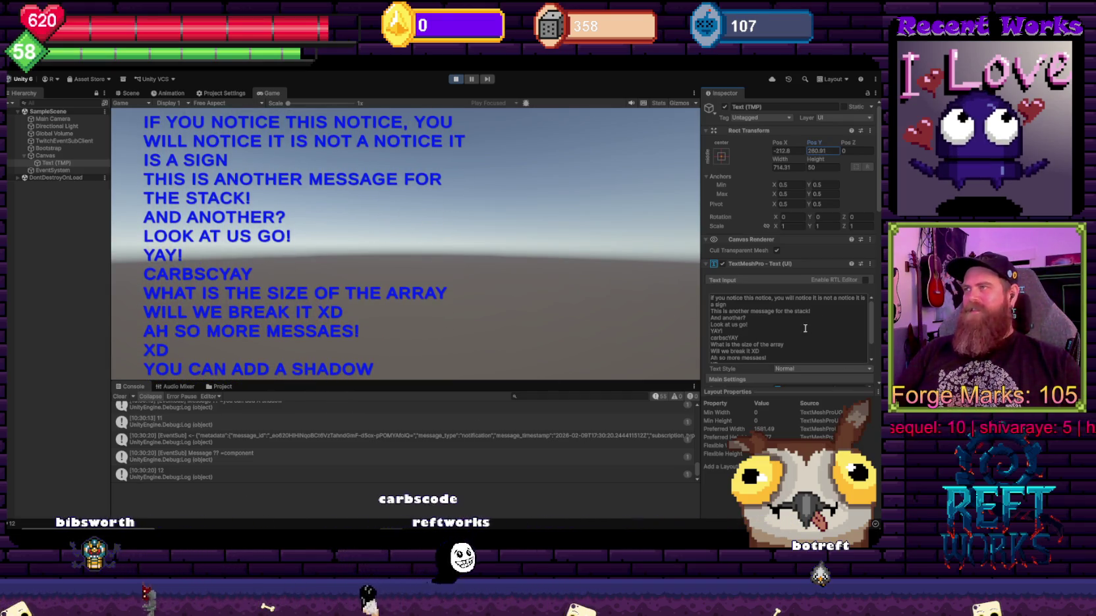
Step: Check the Text Input box's message lines down to XD, then return to the TwitchEventSubClient script
{"action": "left_click", "coordinate": [740, 299]}
{"action": "key", "text": "ctrl+End"}
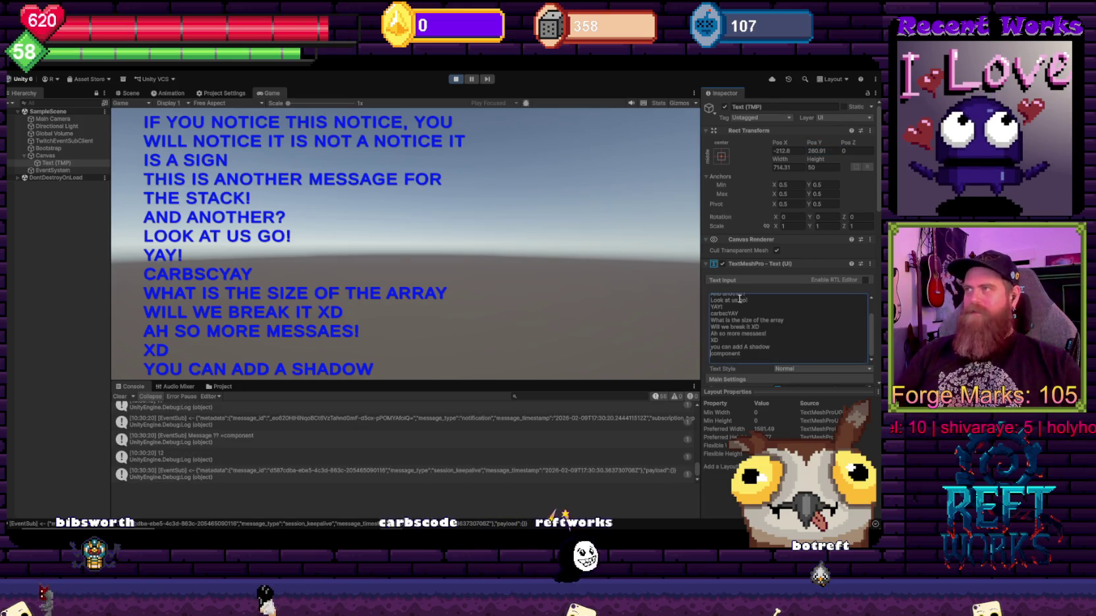
{"action": "key", "text": "Up"}
{"action": "key", "text": "Up"}
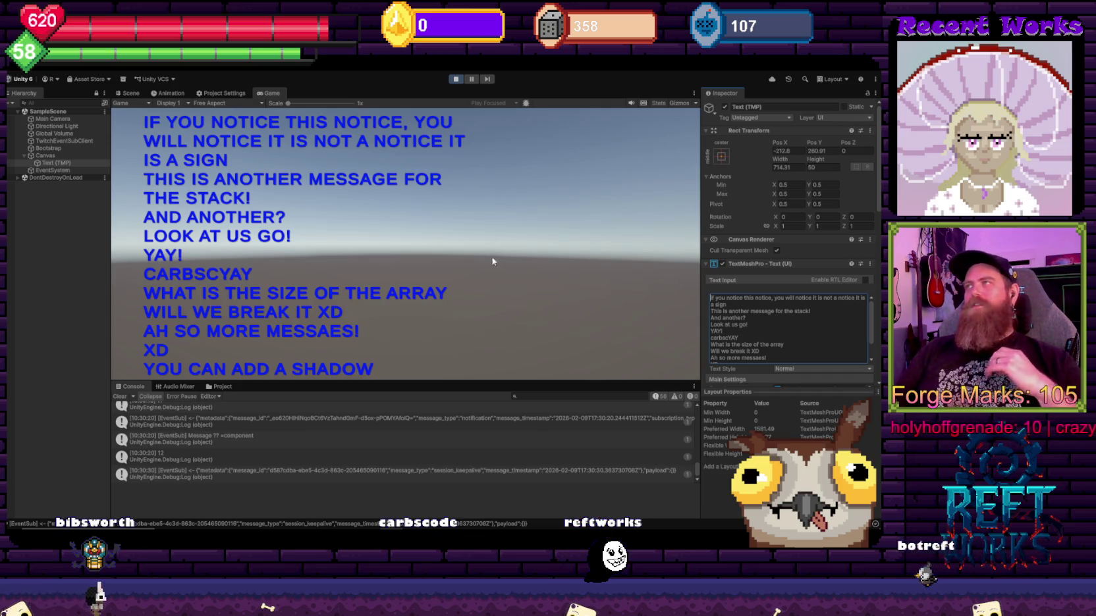
{"action": "mouse_move", "coordinate": [413, 531]}
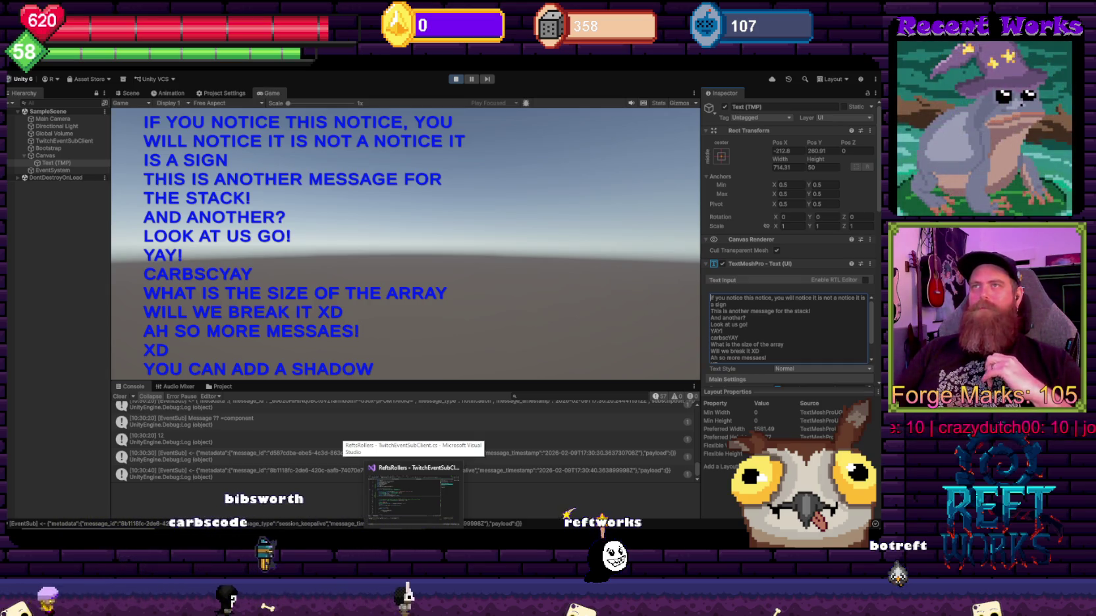
{"action": "scroll", "coordinate": [832, 326], "scroll_direction": "down", "scroll_amount": 3}
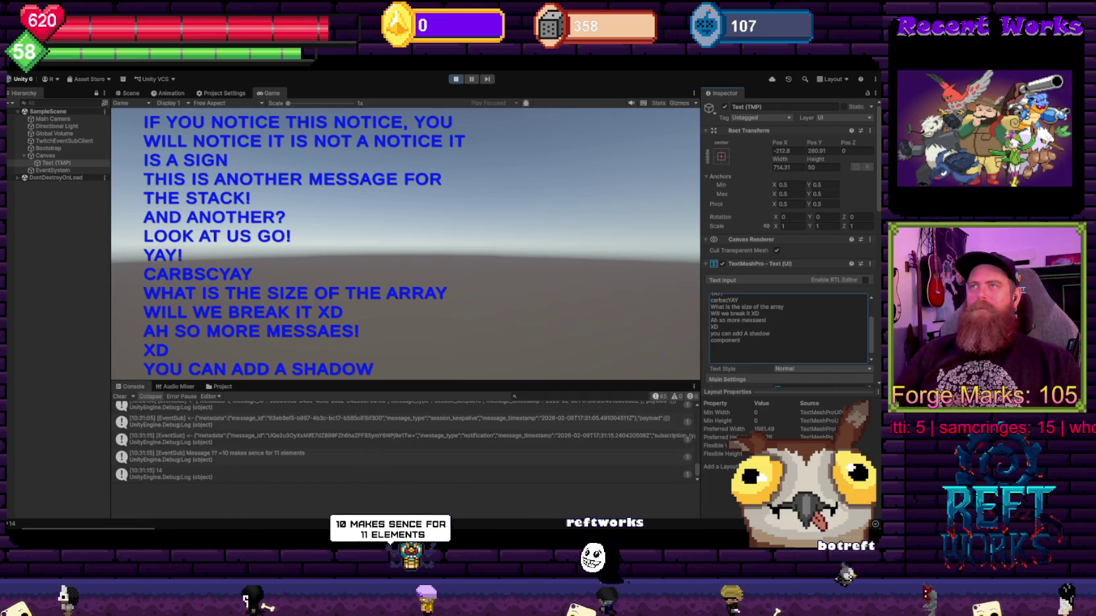
{"action": "key", "text": "alt+Tab"}
{"action": "left_click", "coordinate": [325, 245]}
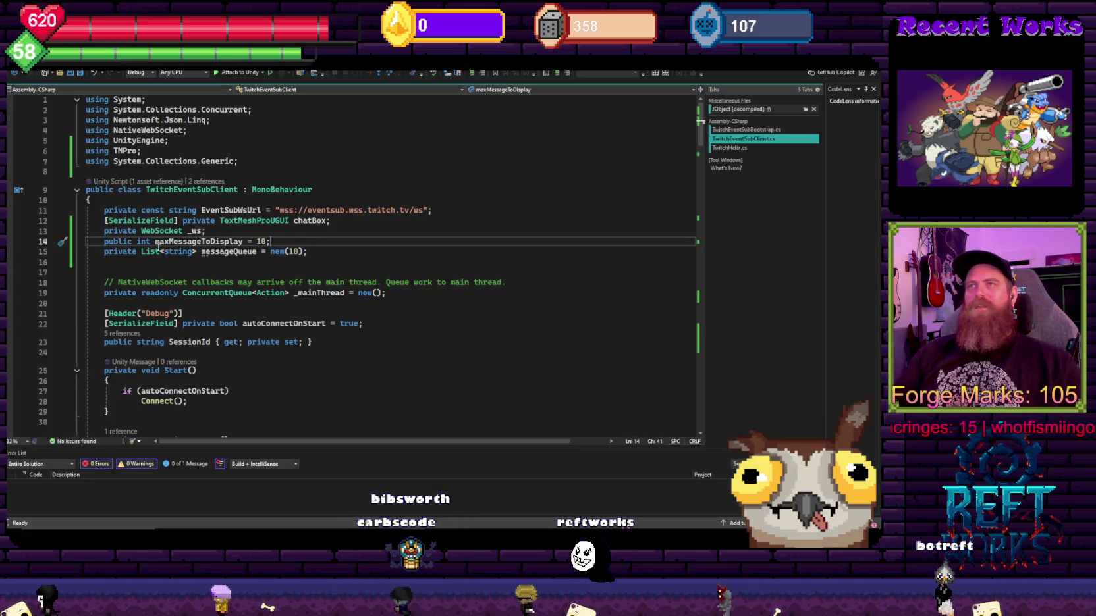
Step: Inspect the messageQueue field on line 15, then scroll to DisplayChatMessage's empty line 160
{"action": "key", "text": "Down"}
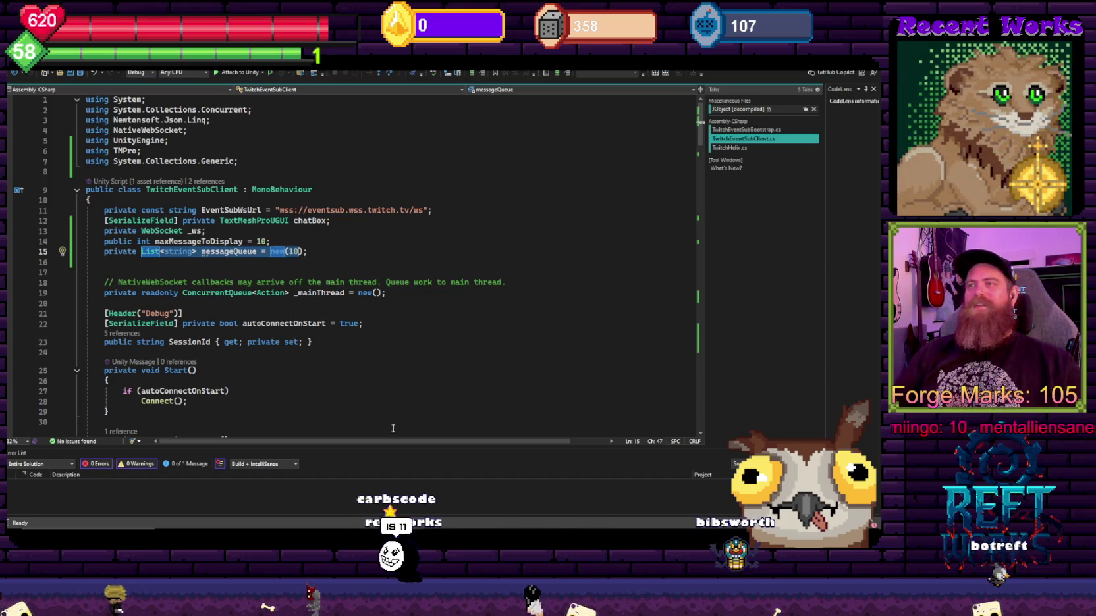
{"action": "left_click", "coordinate": [351, 355]}
{"action": "left_click", "coordinate": [290, 252]}
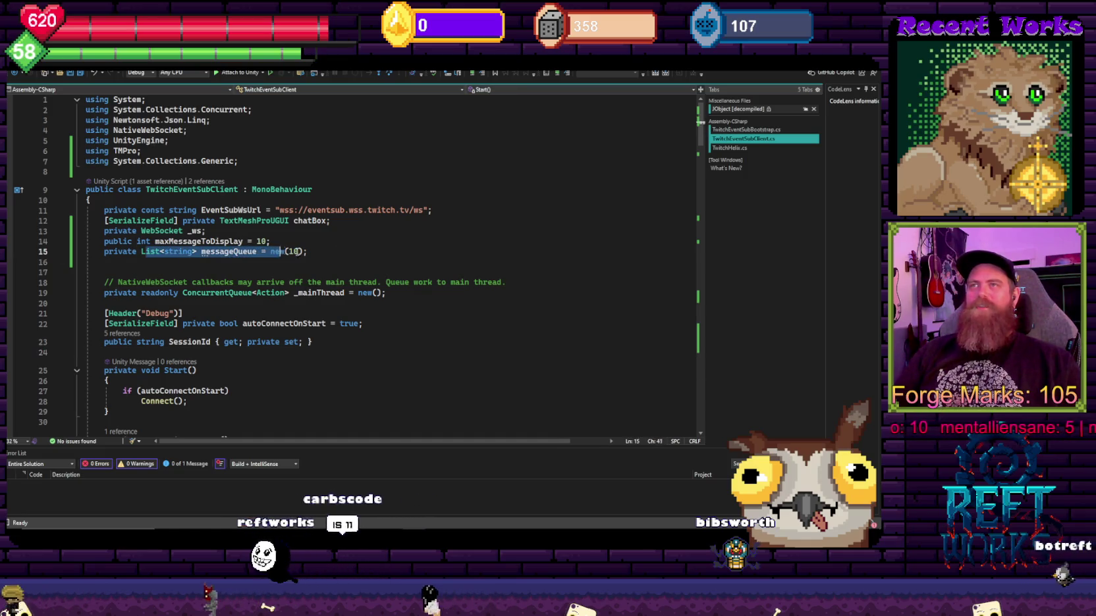
{"action": "scroll", "coordinate": [327, 300], "scroll_direction": "down", "scroll_amount": 13}
{"action": "scroll", "coordinate": [327, 300], "scroll_direction": "down", "scroll_amount": 20}
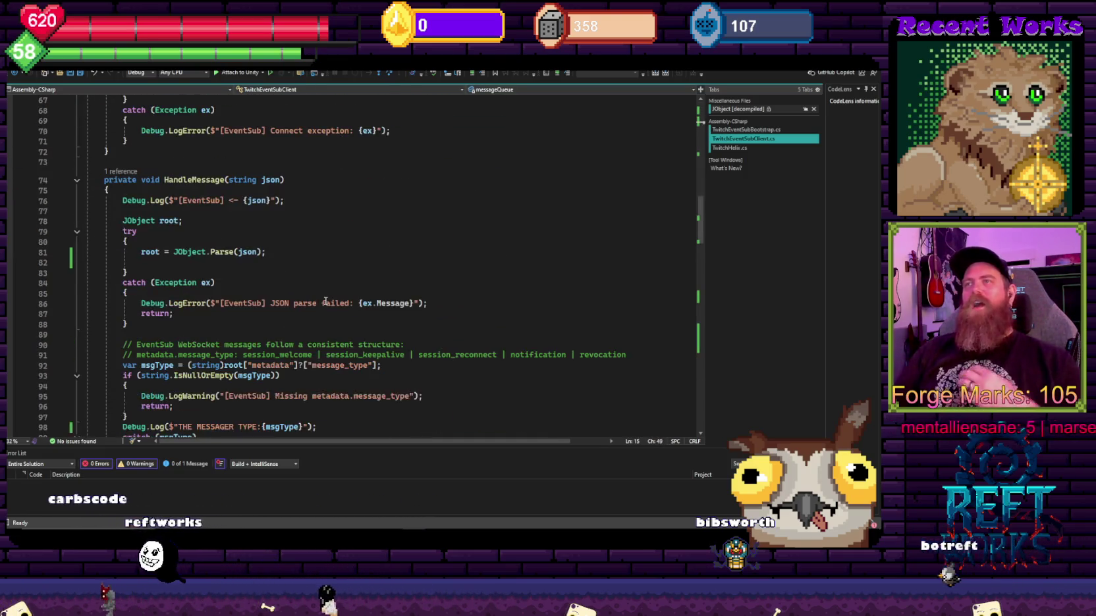
{"action": "scroll", "coordinate": [325, 301], "scroll_direction": "down", "scroll_amount": 15}
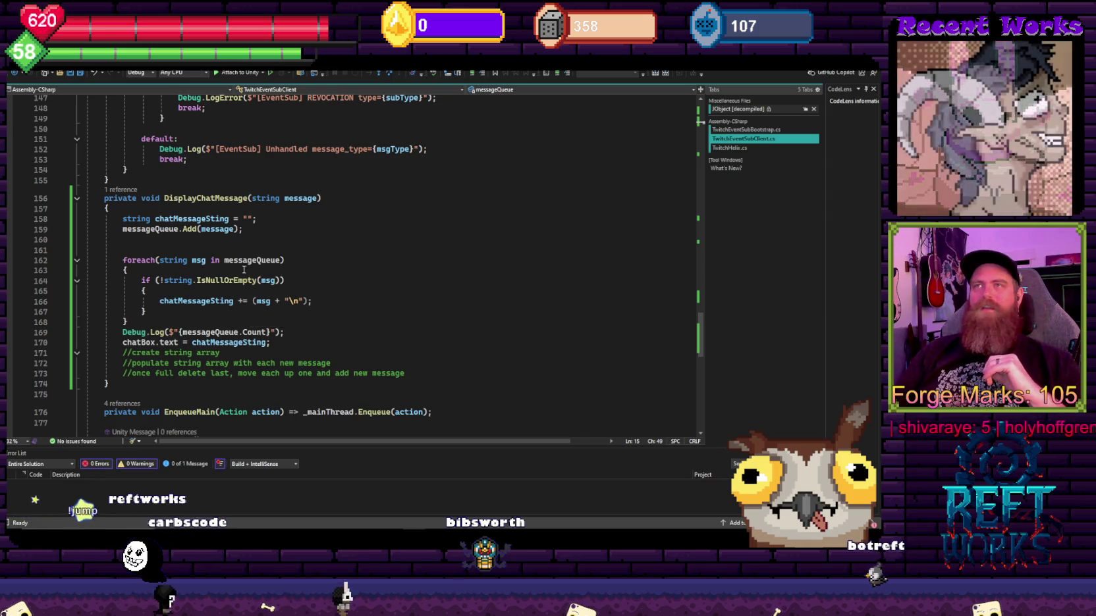
{"action": "left_click", "coordinate": [197, 237]}
{"action": "left_click", "coordinate": [127, 239]}
{"action": "key", "text": "BackSpace"}
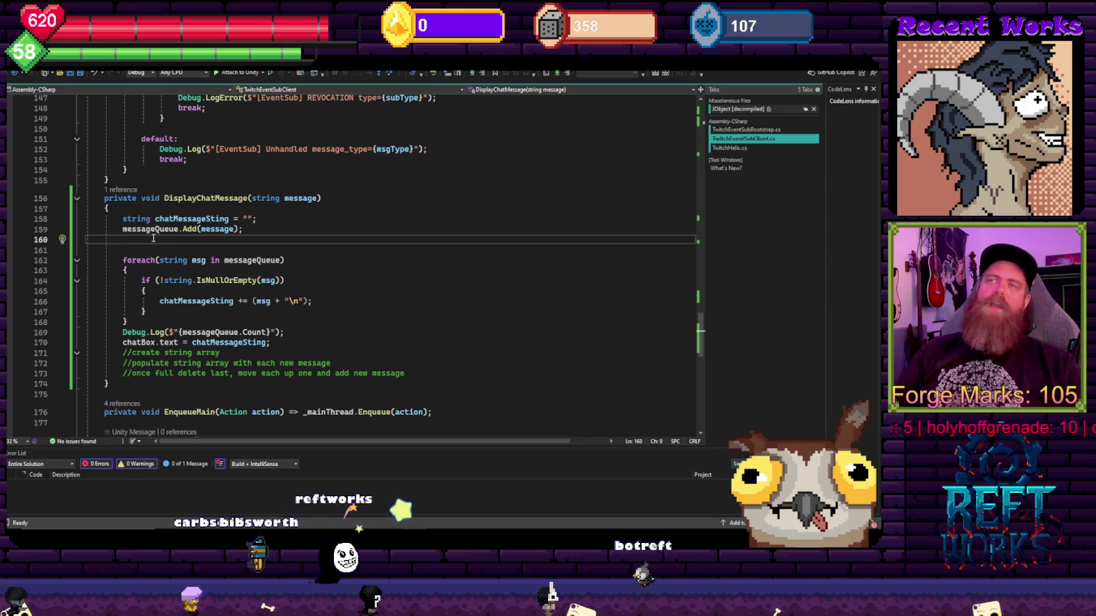
Step: Write messageQueue.RemoveAt(0) on line 160 using IntelliSense completions
{"action": "type", "text": "messa"}
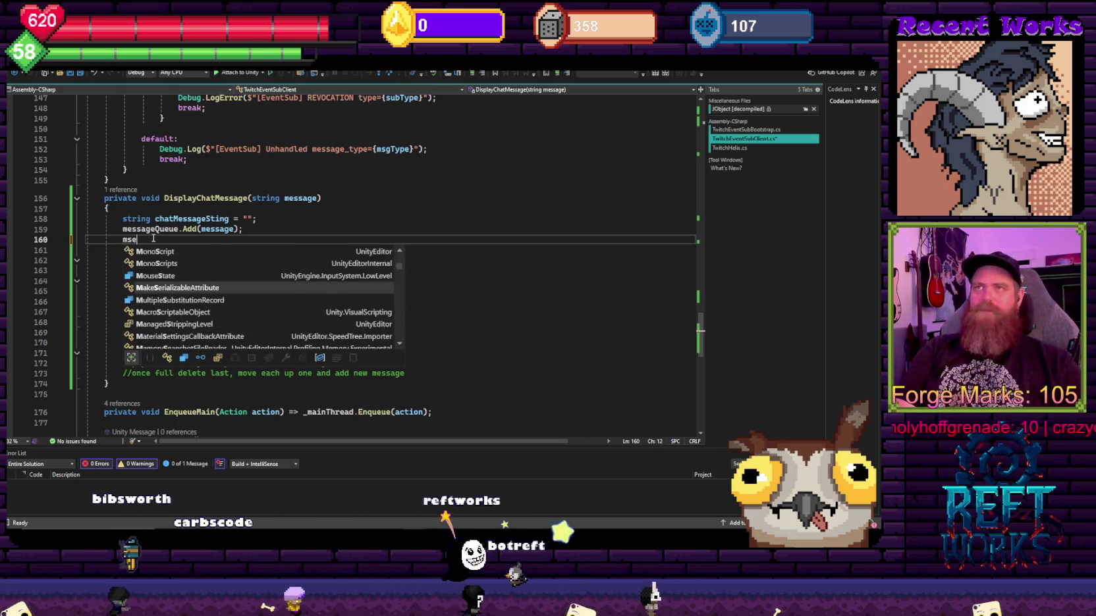
{"action": "key", "text": "Down"}
{"action": "key", "text": "Tab"}
{"action": "type", "text": ".Remove"}
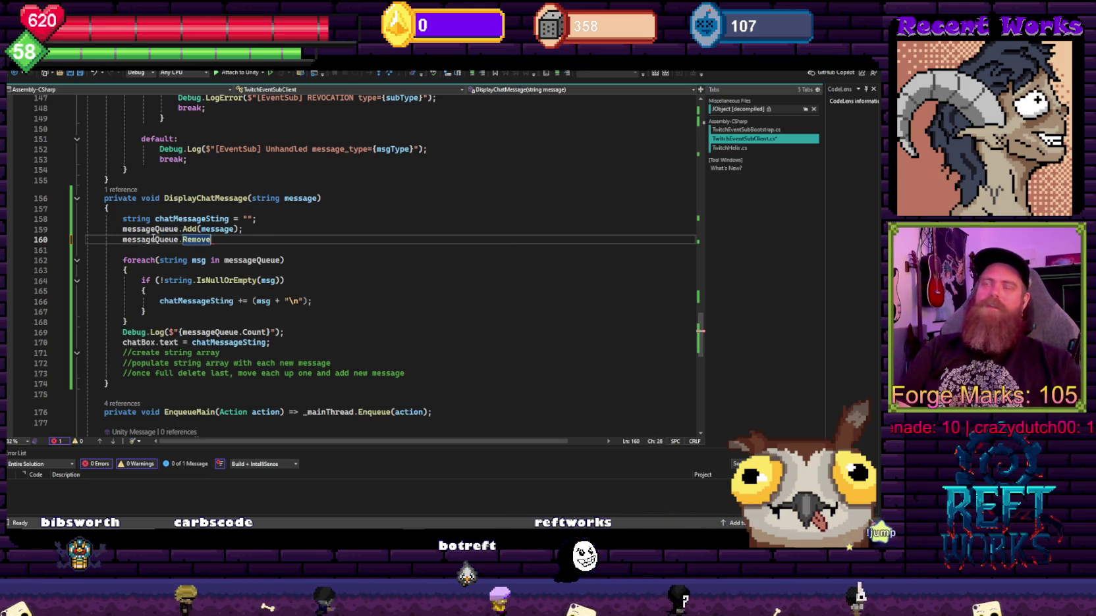
{"action": "key", "text": "BackSpace"}
{"action": "key", "text": "BackSpace"}
{"action": "key", "text": "BackSpace"}
{"action": "type", "text": "remo"}
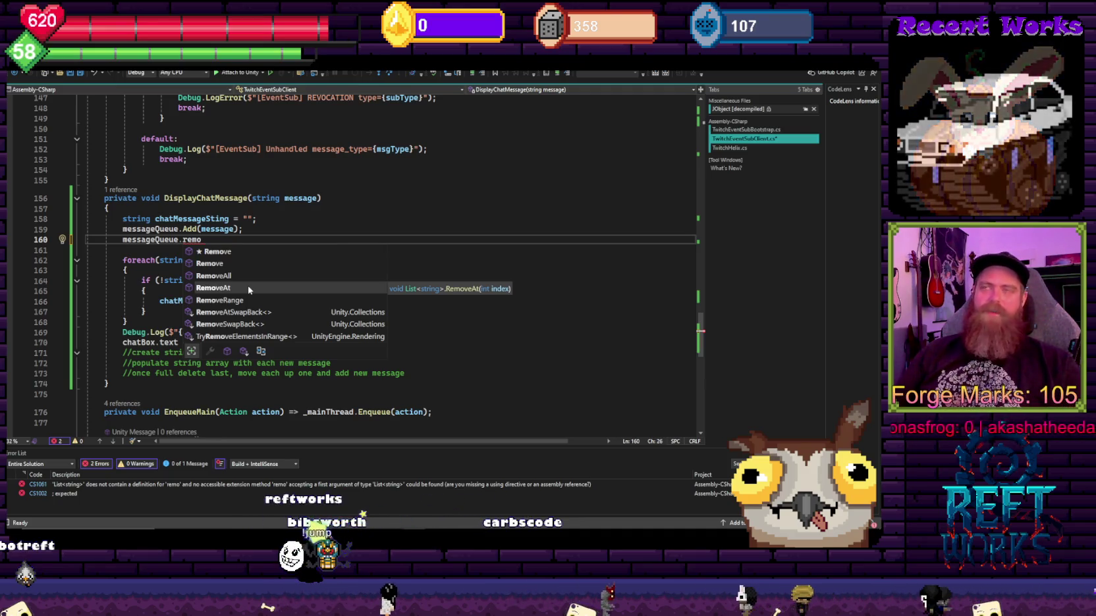
{"action": "key", "text": "Tab"}
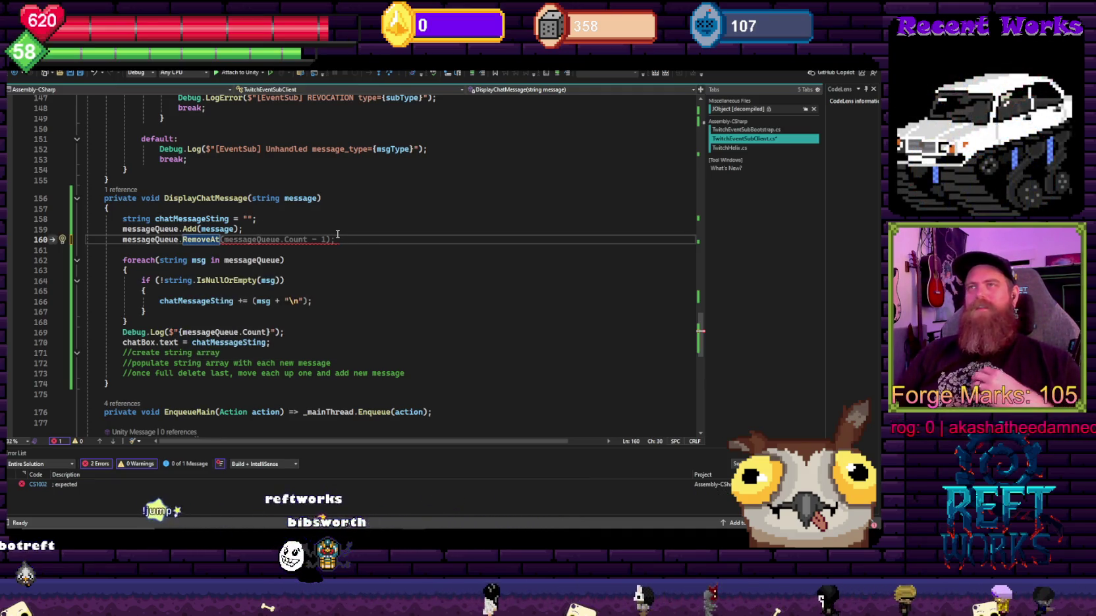
{"action": "mouse_move", "coordinate": [333, 245]}
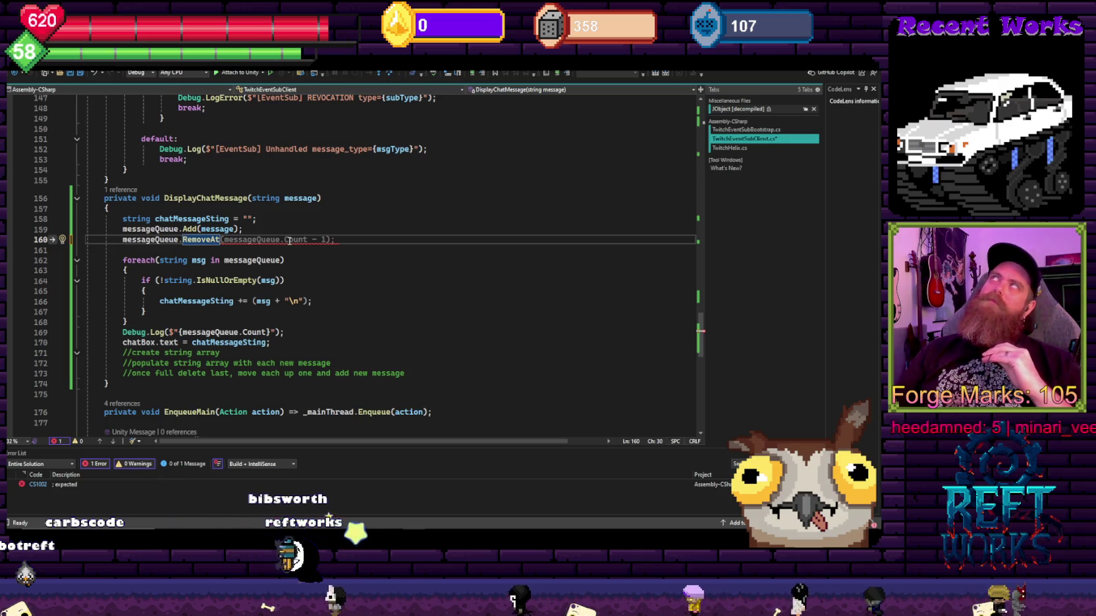
{"action": "key", "text": "Tab"}
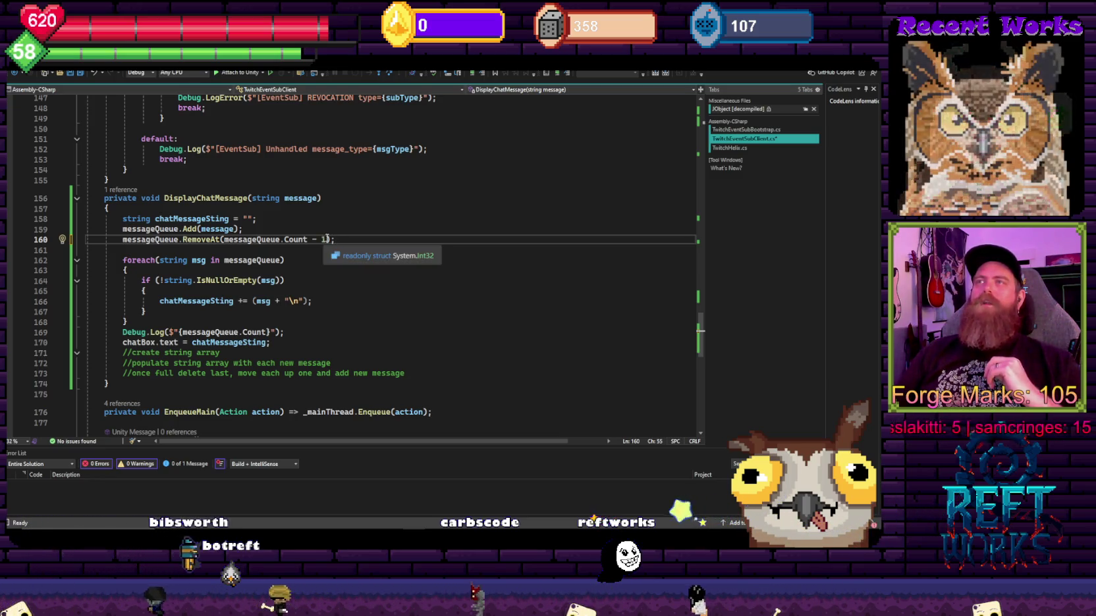
{"action": "left_click", "coordinate": [225, 240]}
{"action": "type", "text": "0"}
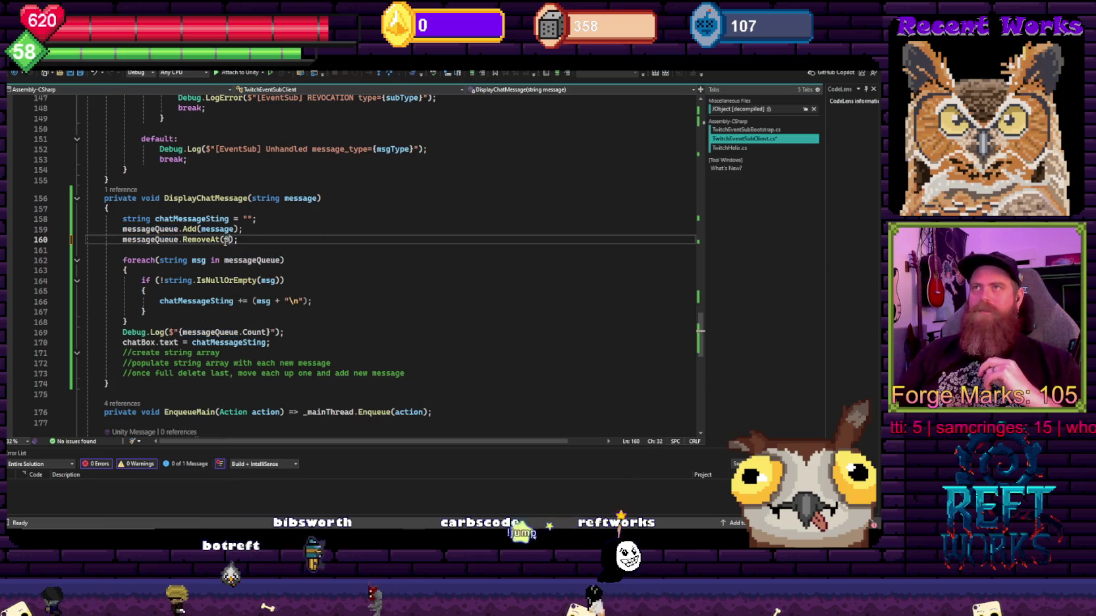
Step: Insert a blank line after the Add call, briefly starting and then erasing an if statement
{"action": "left_click", "coordinate": [260, 228]}
{"action": "key", "text": "Return"}
{"action": "type", "text": "if f"}
{"action": "key", "text": "BackSpace"}
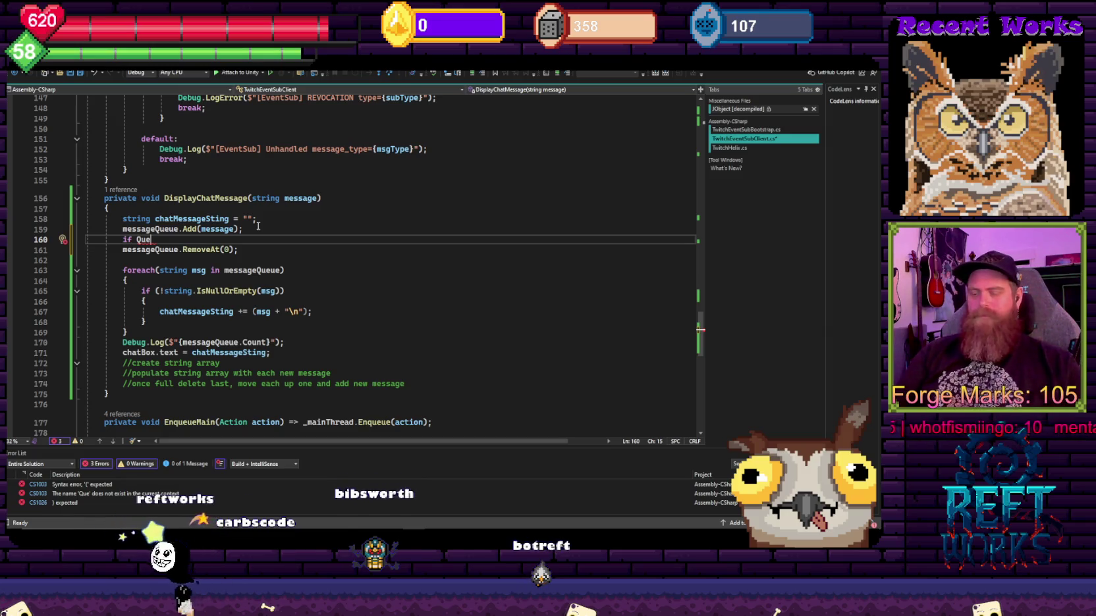
{"action": "key", "text": "BackSpace"}
{"action": "key", "text": "BackSpace"}
{"action": "key", "text": "BackSpace"}
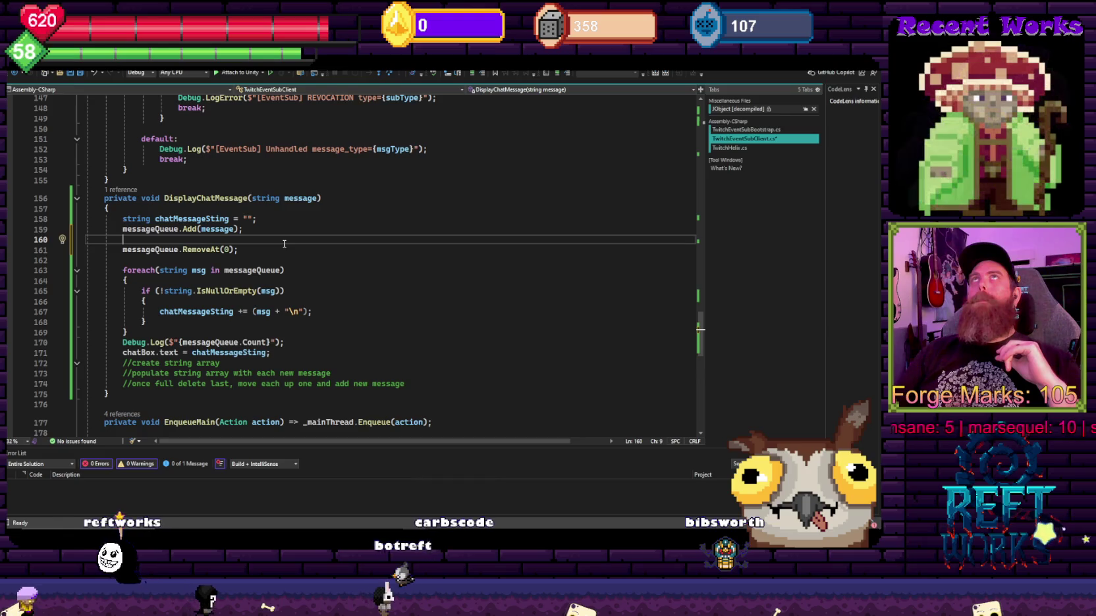
{"action": "scroll", "coordinate": [303, 300], "scroll_direction": "up", "scroll_amount": 20}
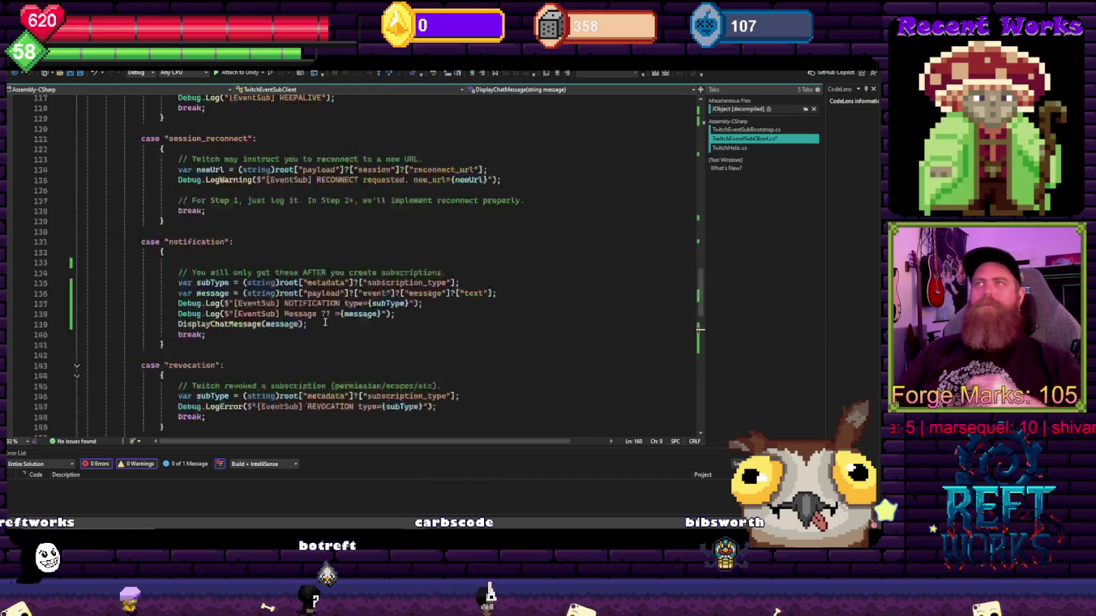
Step: Change messageQueue's type from List to Queue and delete its list initializer
{"action": "double_click", "coordinate": [149, 252]}
{"action": "type", "text": "Queue"}
{"action": "double_click", "coordinate": [282, 189]}
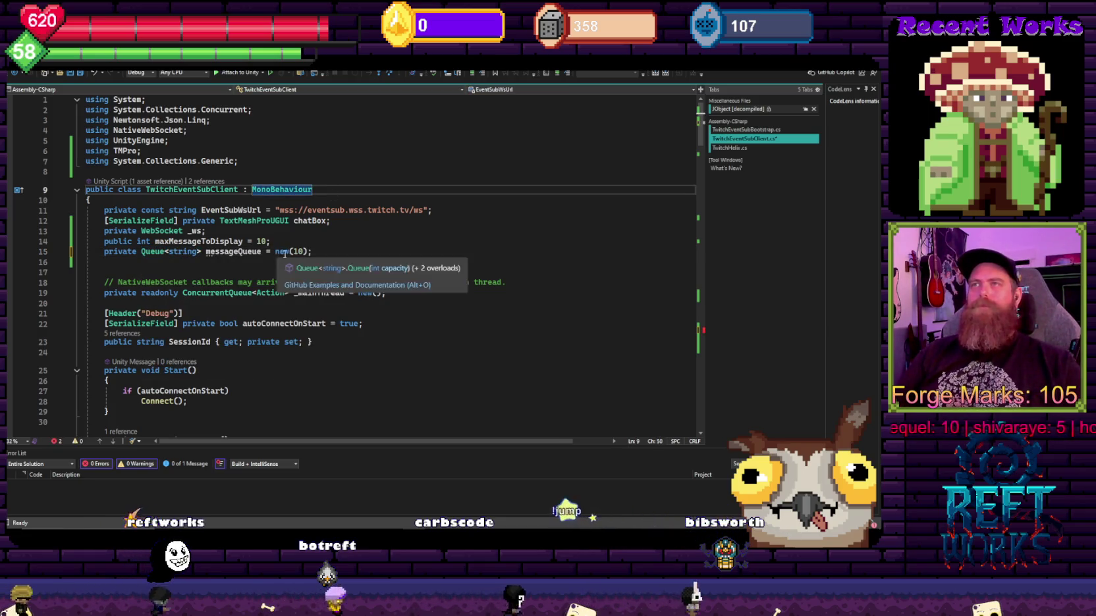
{"action": "left_click_drag", "start_coordinate": [310, 252], "coordinate": [266, 254]}
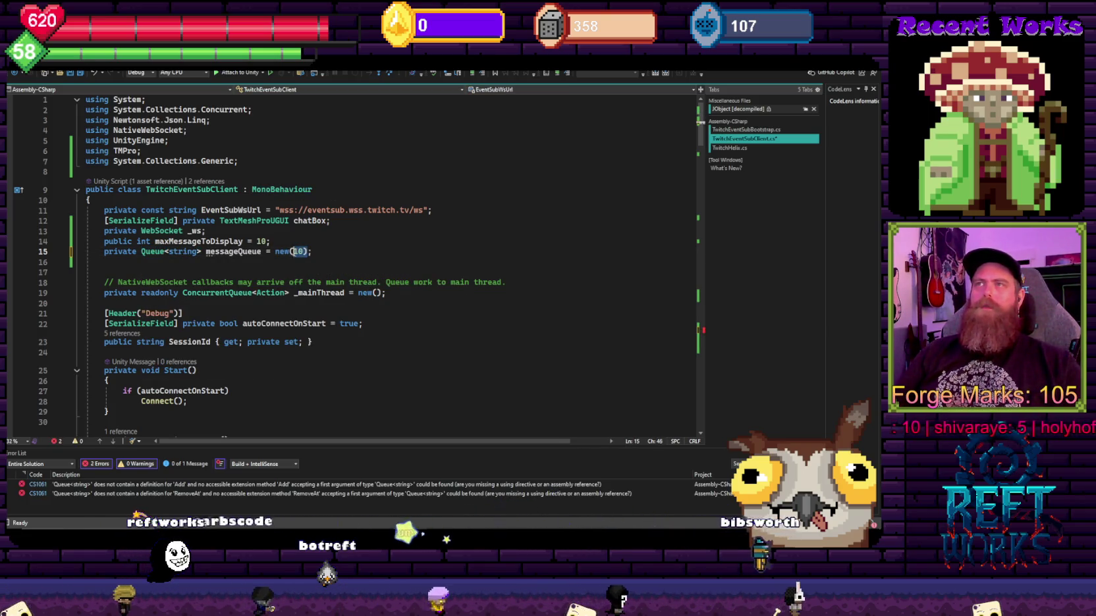
{"action": "key", "text": "BackSpace"}
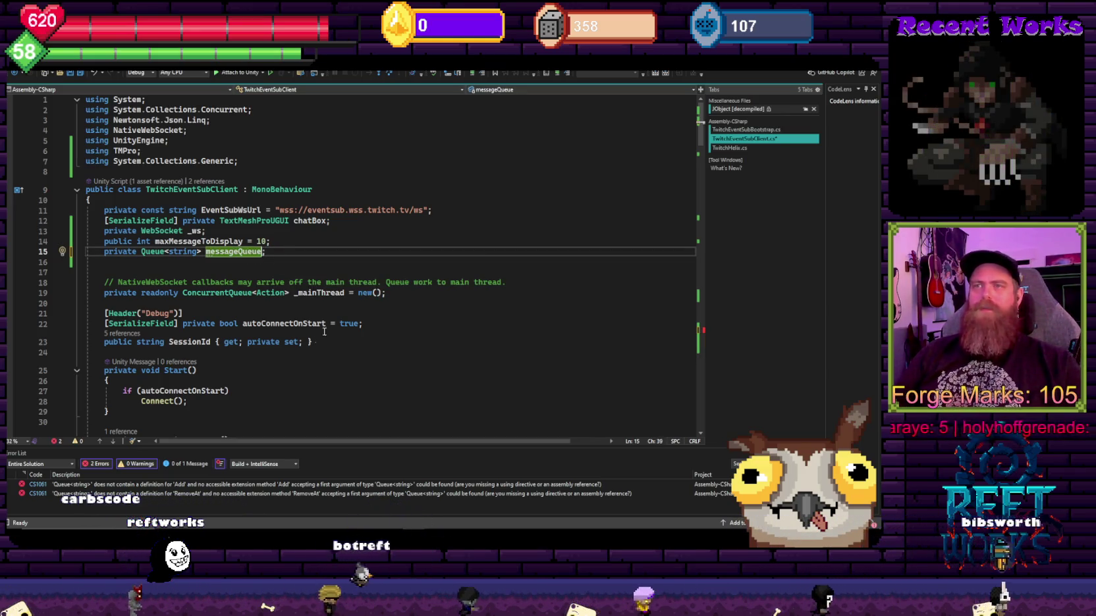
Step: Rewrite the Add line 159 as messageQueue.Enqueue(message);
{"action": "double_click", "coordinate": [125, 488]}
{"action": "left_click", "coordinate": [257, 270]}
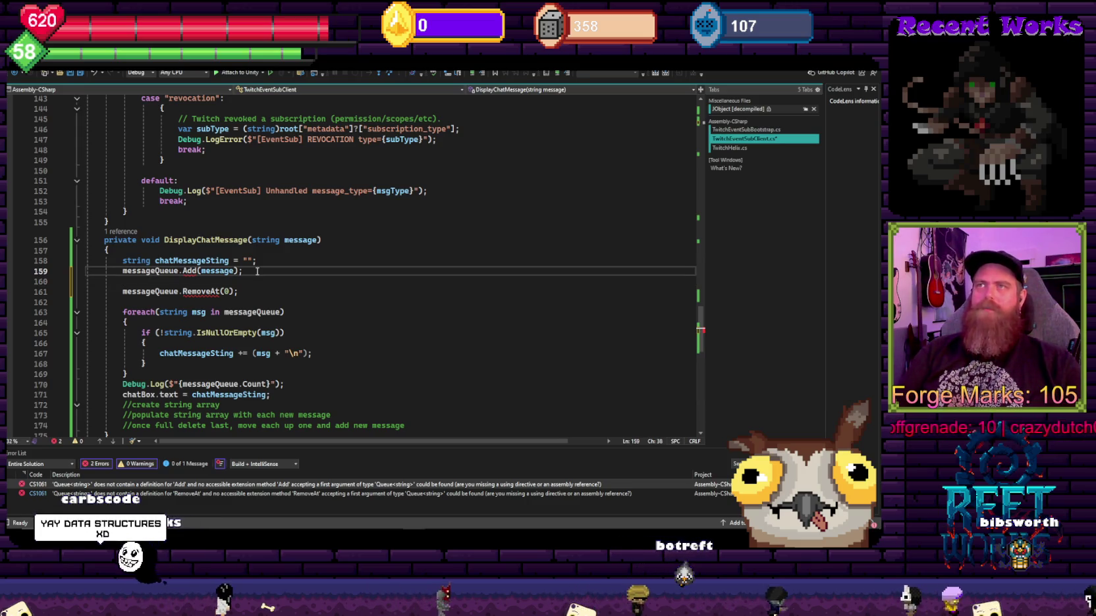
{"action": "key", "text": "BackSpace"}
{"action": "key", "text": "BackSpace"}
{"action": "key", "text": "BackSpace"}
{"action": "key", "text": "BackSpace"}
{"action": "key", "text": "BackSpace"}
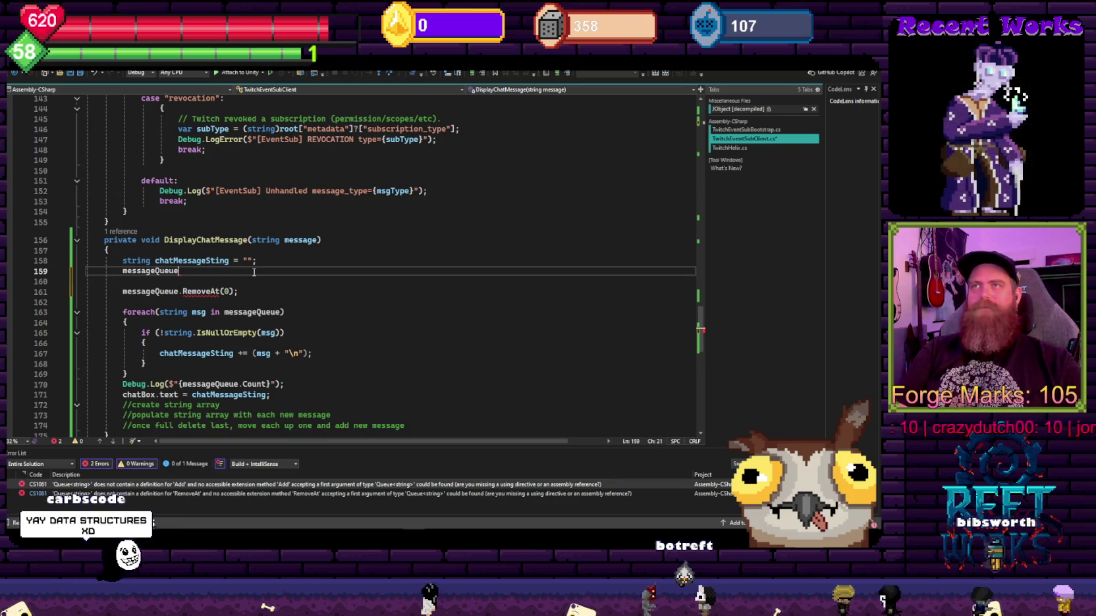
{"action": "type", "text": "."}
{"action": "key", "text": "Tab"}
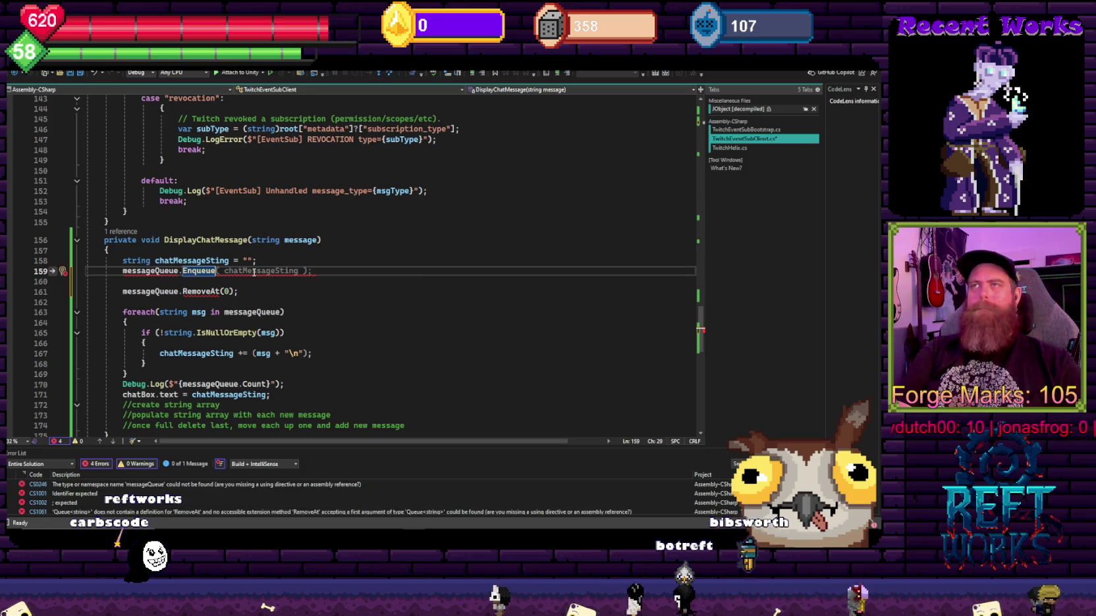
{"action": "type", "text": "(mes);"}
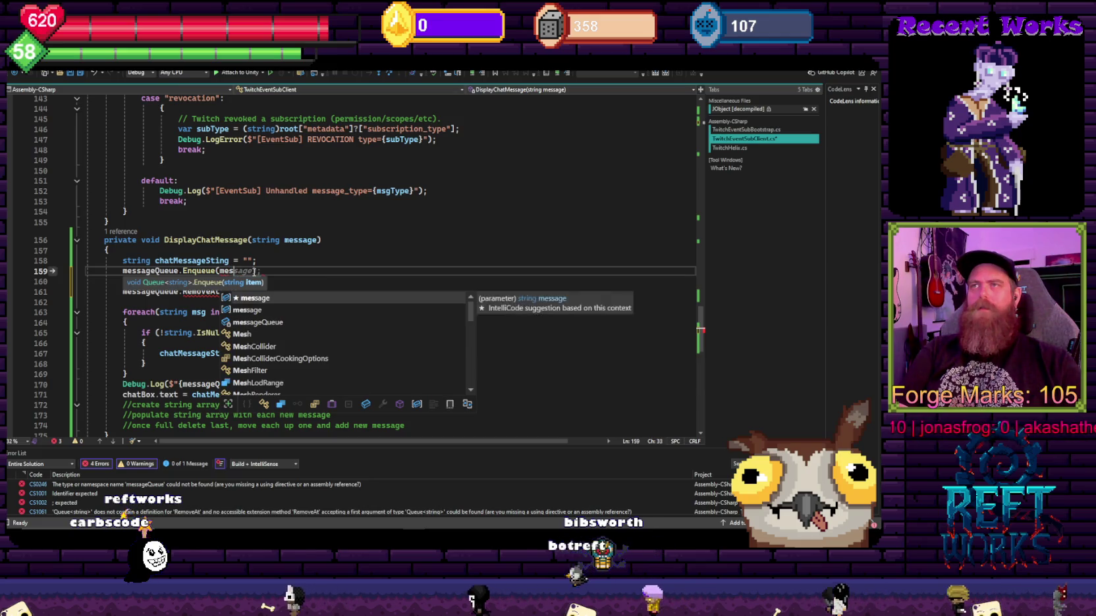
{"action": "key", "text": "Tab"}
{"action": "type", "text": ";"}
Step: Delete the messageQueue.RemoveAt(0); statement
{"action": "left_click", "coordinate": [254, 291]}
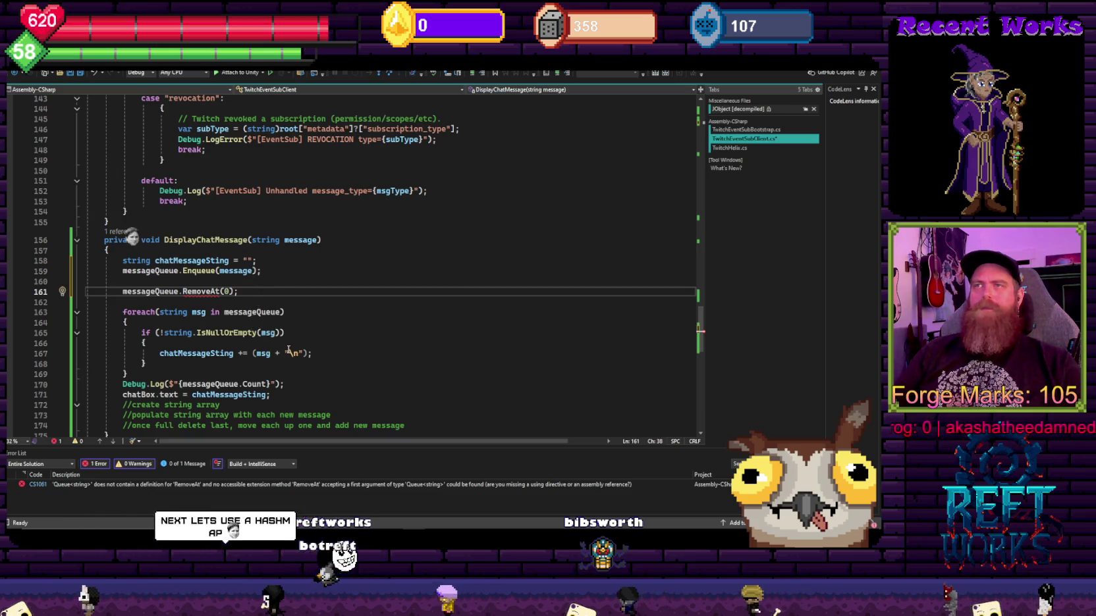
{"action": "scroll", "coordinate": [261, 330], "scroll_direction": "down", "scroll_amount": 1}
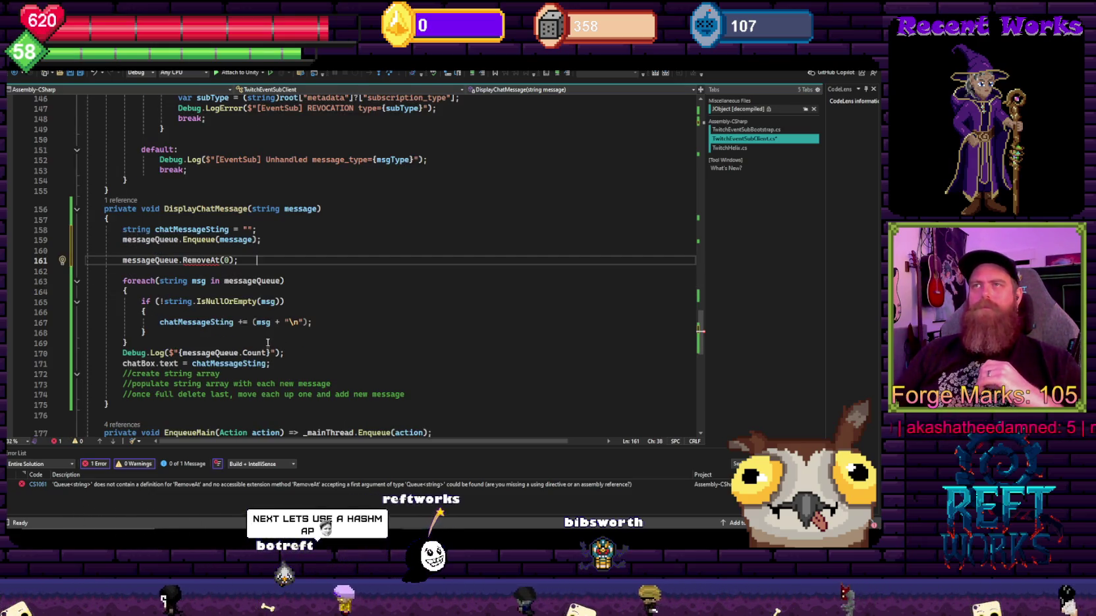
{"action": "left_click", "coordinate": [240, 260]}
{"action": "key", "text": "shift+Home"}
{"action": "key", "text": "BackSpace"}
{"action": "left_click", "coordinate": [271, 241]}
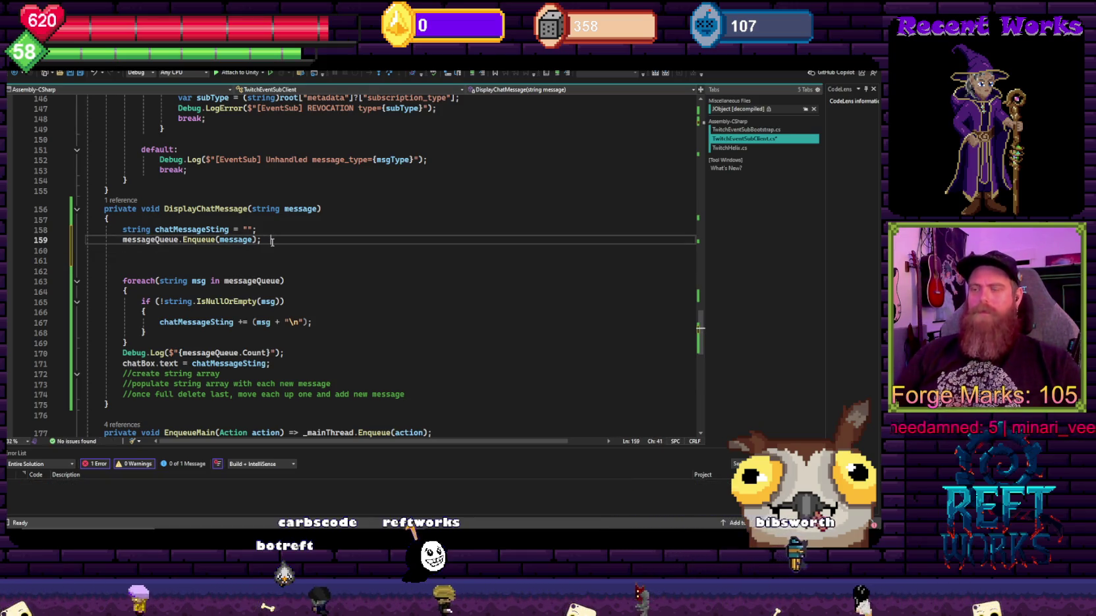
Step: Add if (messageQueue.Count > maxMessageToDisplay) below the chatBox.text assignment
{"action": "key", "text": "Delete"}
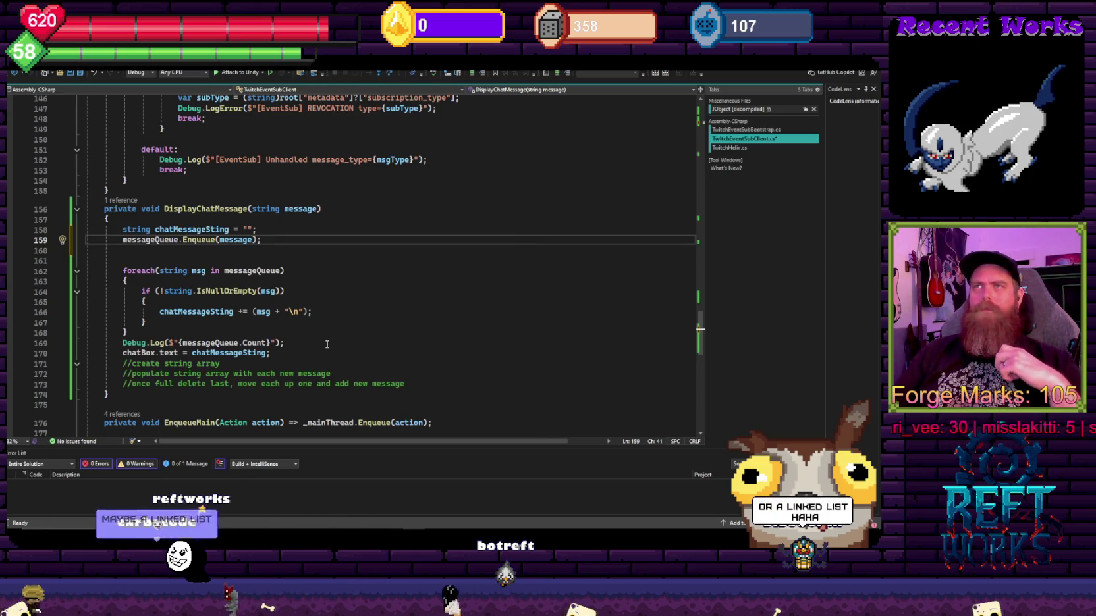
{"action": "left_click", "coordinate": [162, 254]}
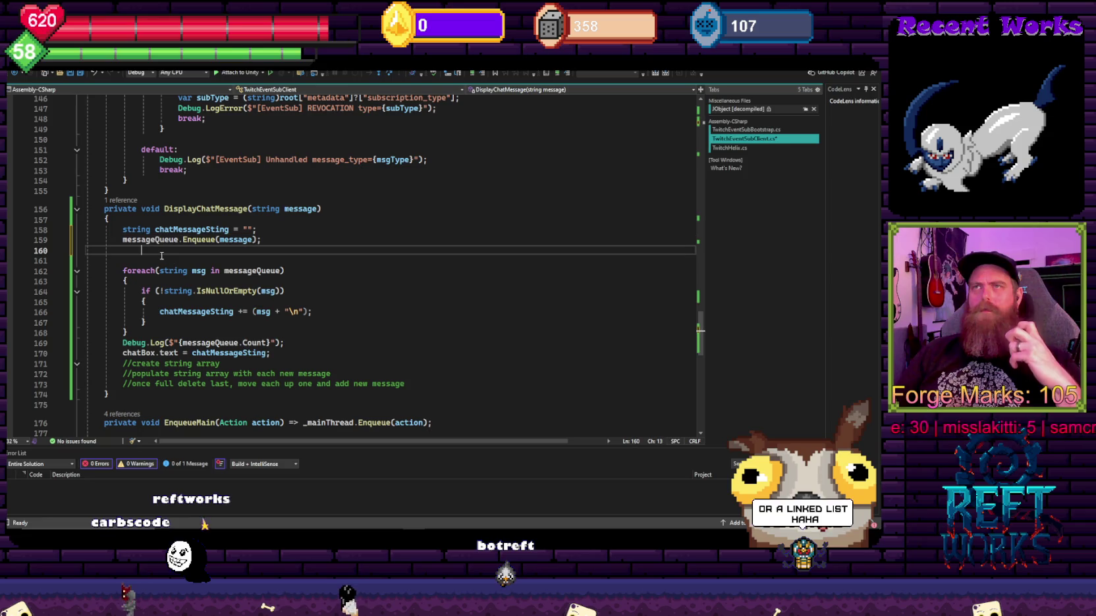
{"action": "key", "text": "Down"}
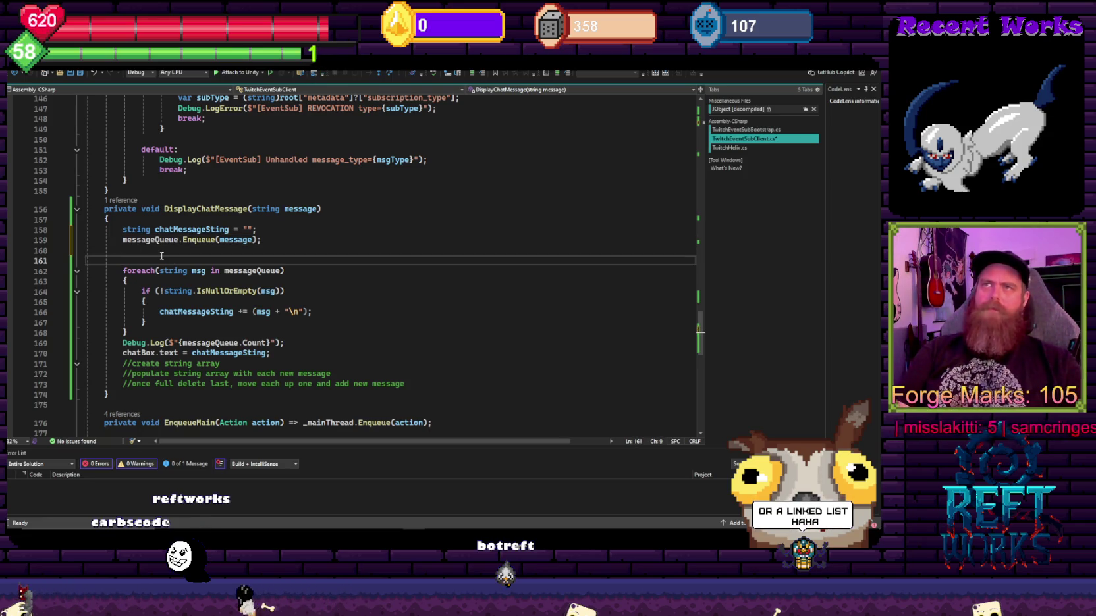
{"action": "left_click", "coordinate": [304, 352]}
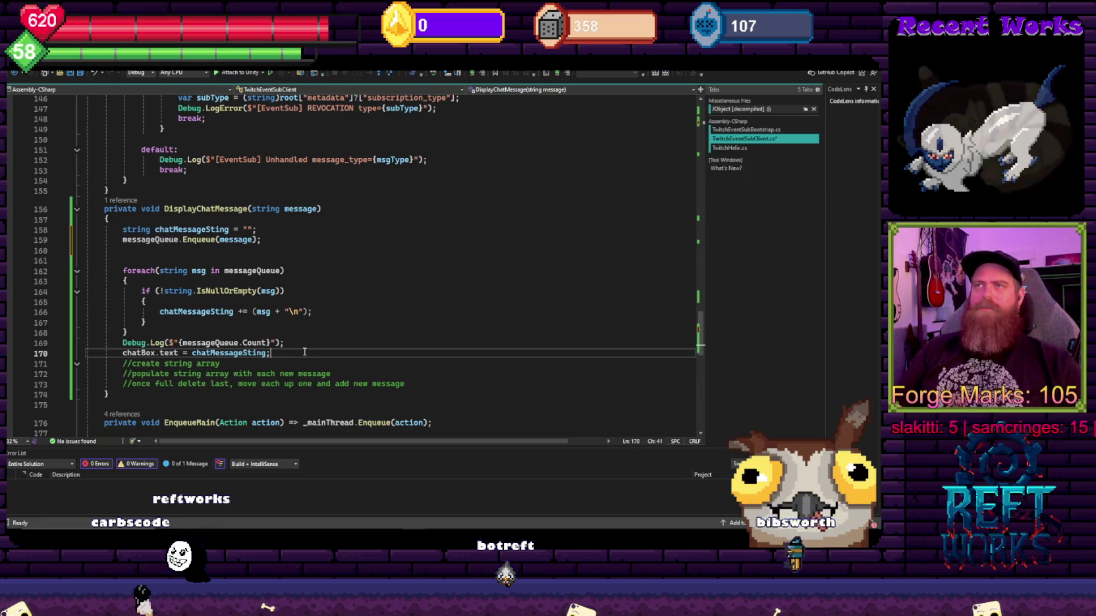
{"action": "key", "text": "Return"}
{"action": "key", "text": "Return"}
{"action": "type", "text": "if 9"}
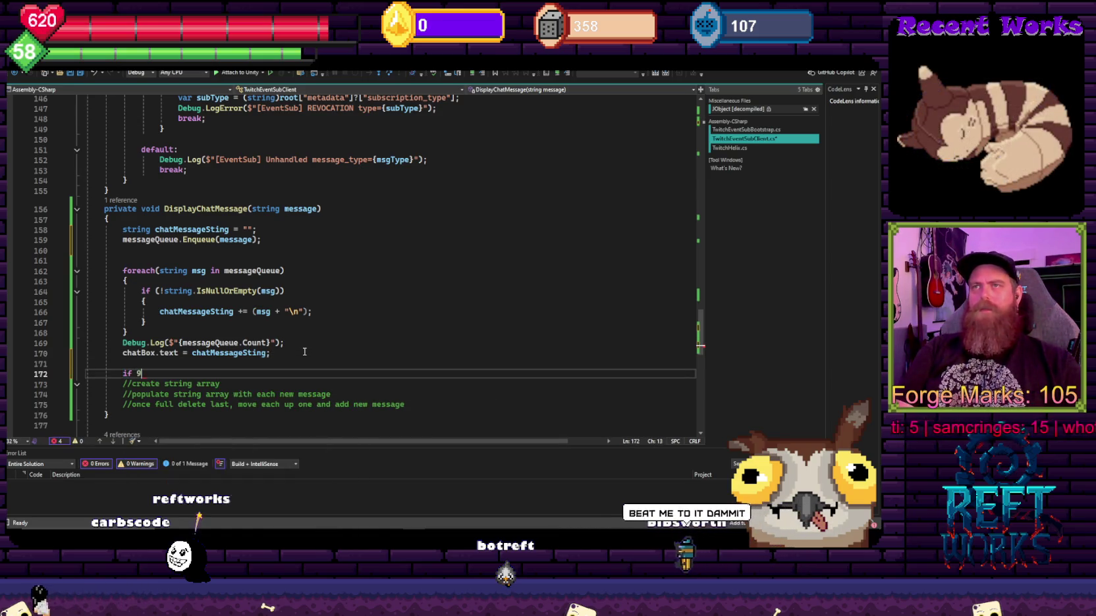
{"action": "type", "text": "messageQueue"}
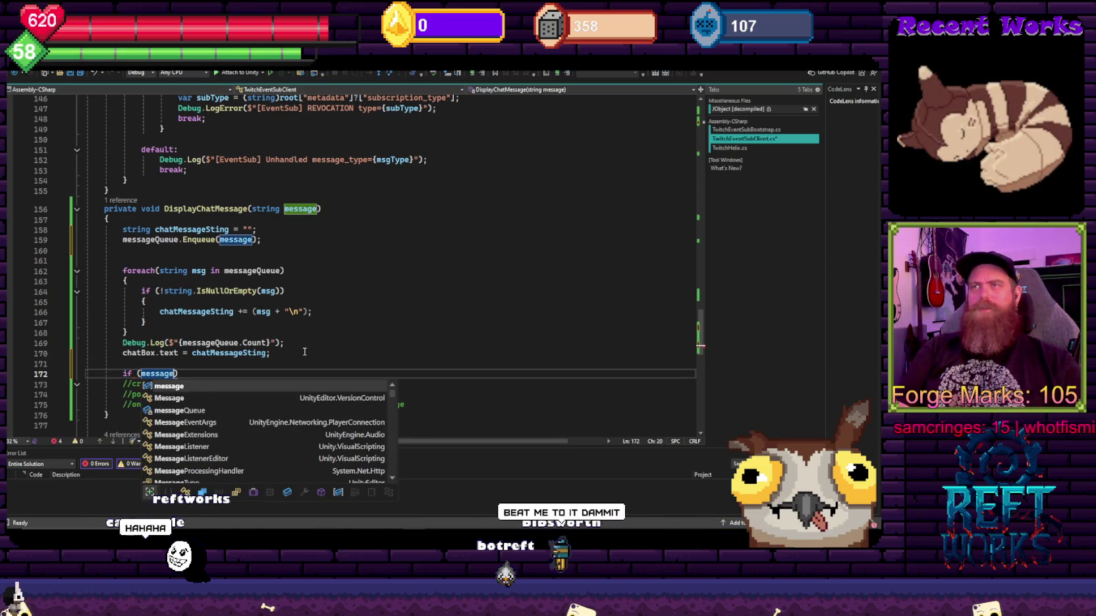
{"action": "type", "text": ".Count"}
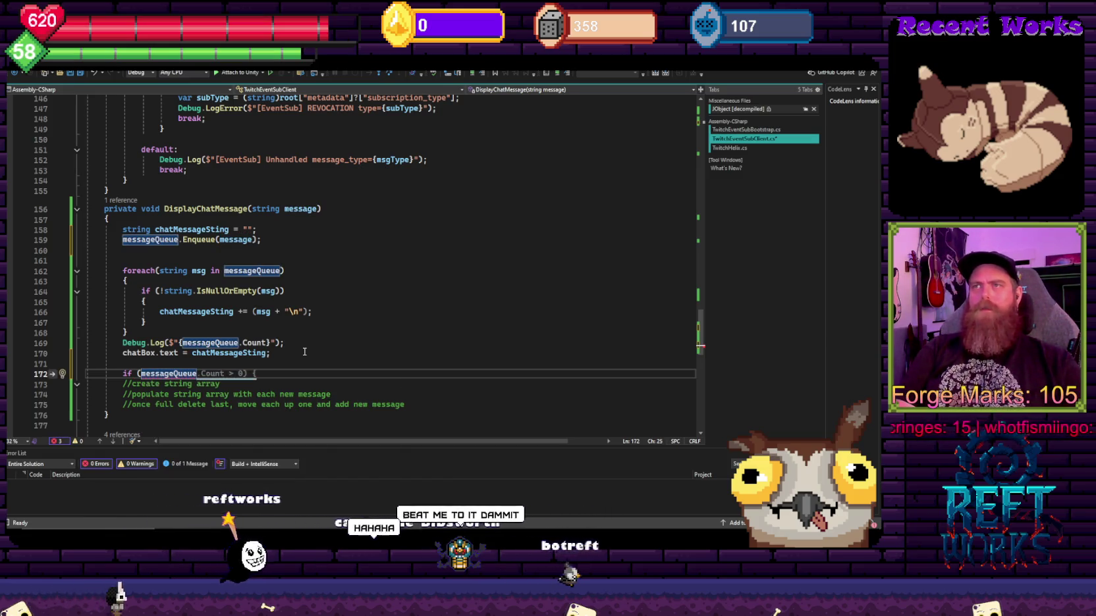
{"action": "type", "text": " > message"}
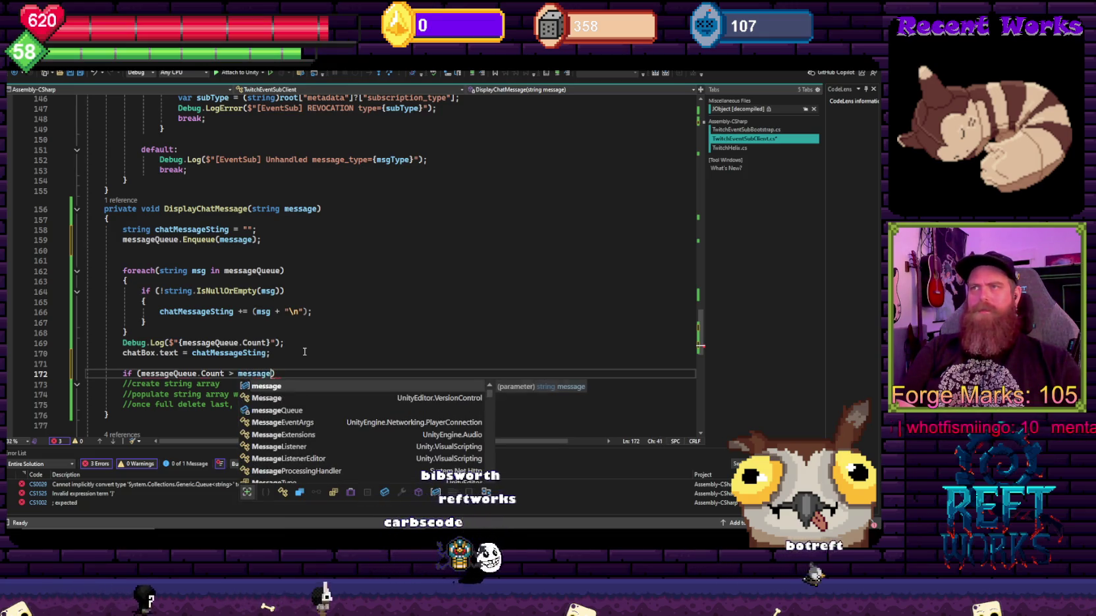
{"action": "scroll", "coordinate": [304, 352], "scroll_direction": "up", "scroll_amount": 20}
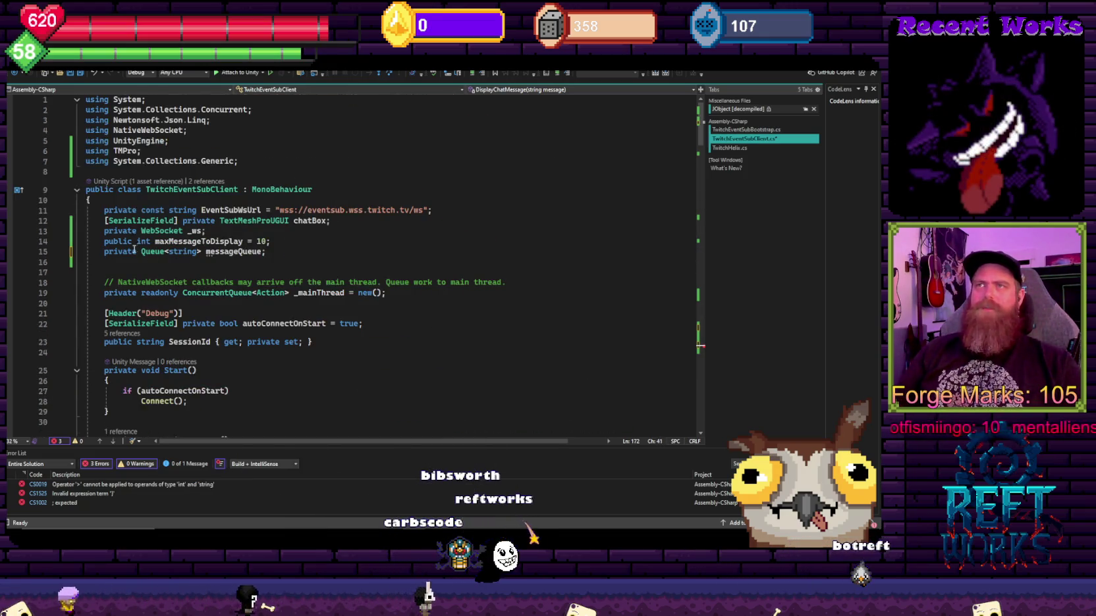
{"action": "scroll", "coordinate": [144, 243], "scroll_direction": "down", "scroll_amount": 20}
{"action": "scroll", "coordinate": [248, 282], "scroll_direction": "up", "scroll_amount": 6}
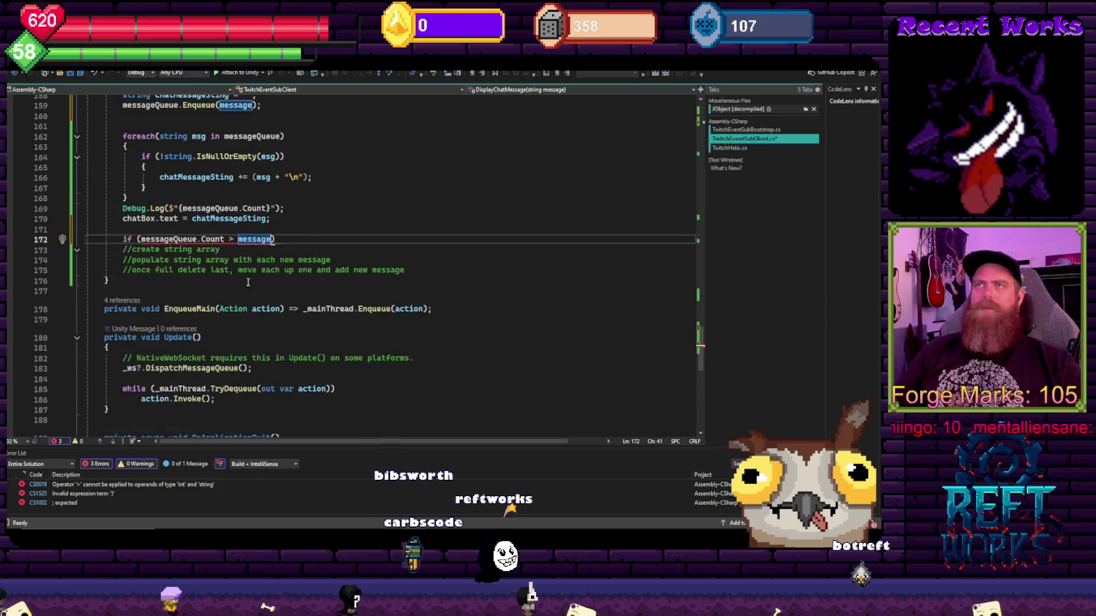
{"action": "double_click", "coordinate": [241, 239]}
{"action": "type", "text": "maxm"}
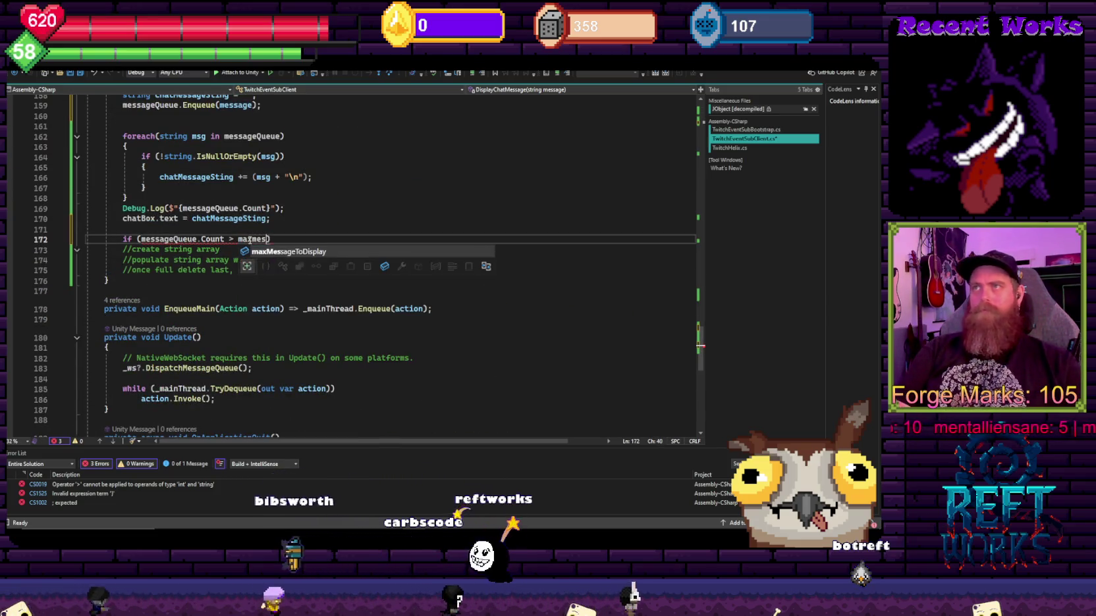
{"action": "key", "text": "Tab"}
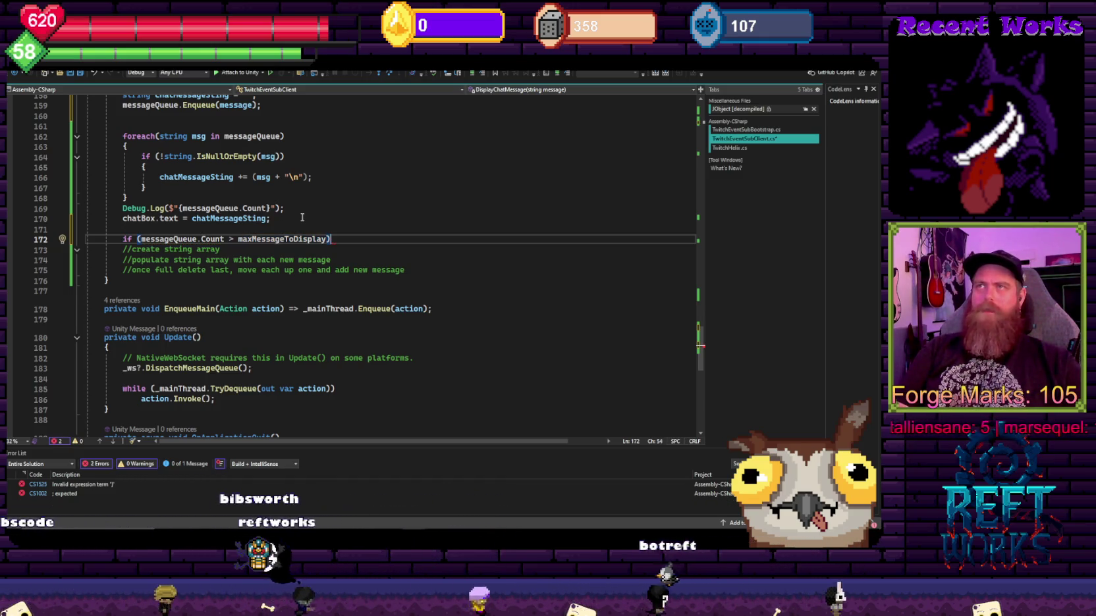
Step: Give the if block braces and start a messageQueue.Dequeue call inside it
{"action": "key", "text": "End"}
{"action": "key", "text": "Return"}
{"action": "type", "text": "{"}
{"action": "key", "text": "Return"}
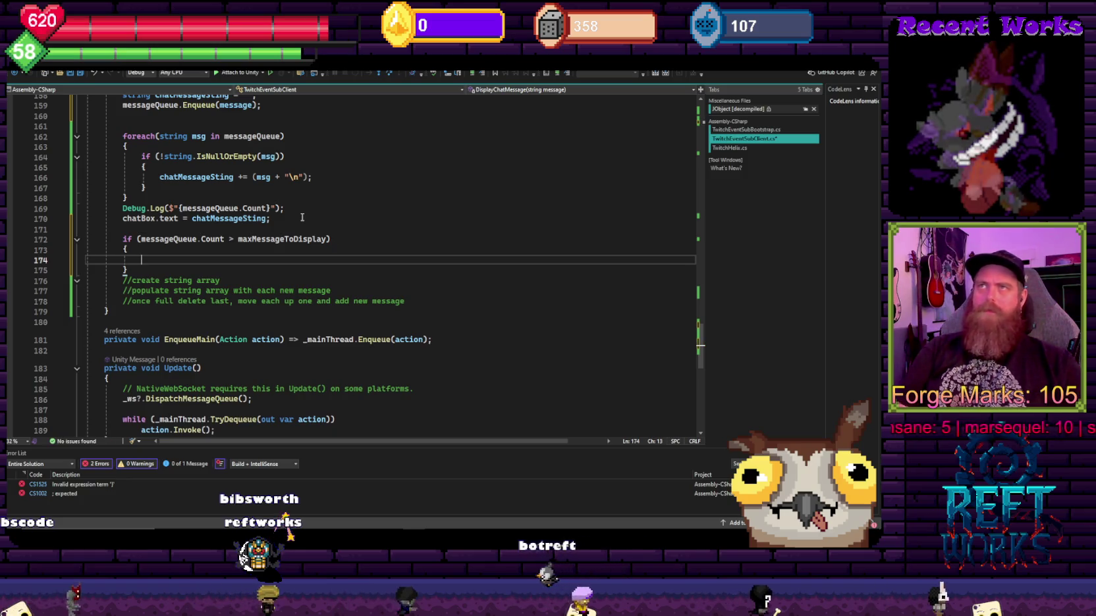
{"action": "scroll", "coordinate": [314, 222], "scroll_direction": "up", "scroll_amount": 2}
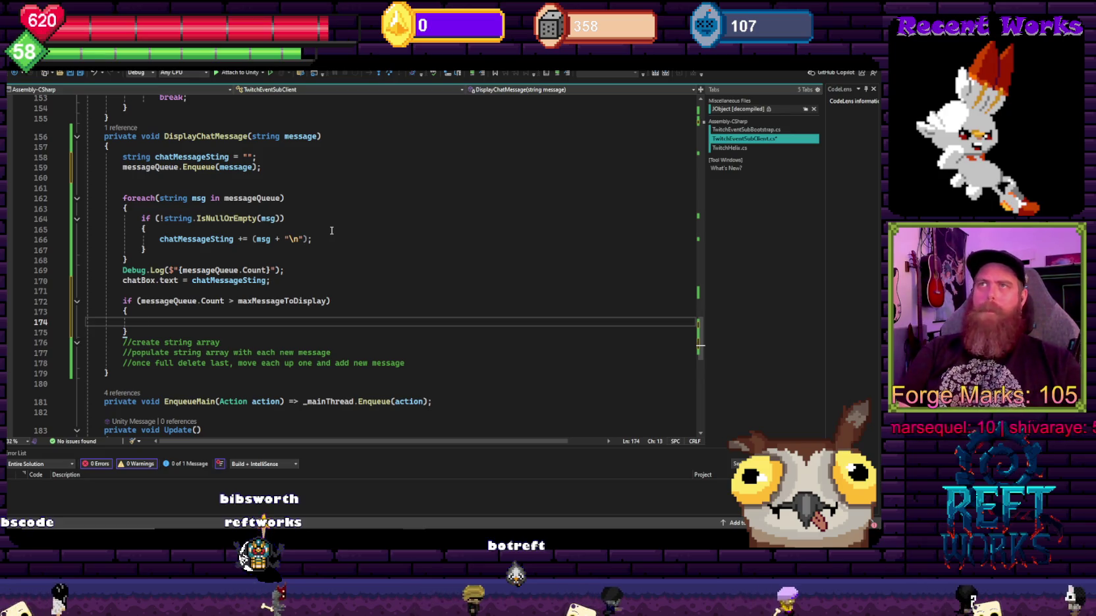
{"action": "type", "text": "messag"}
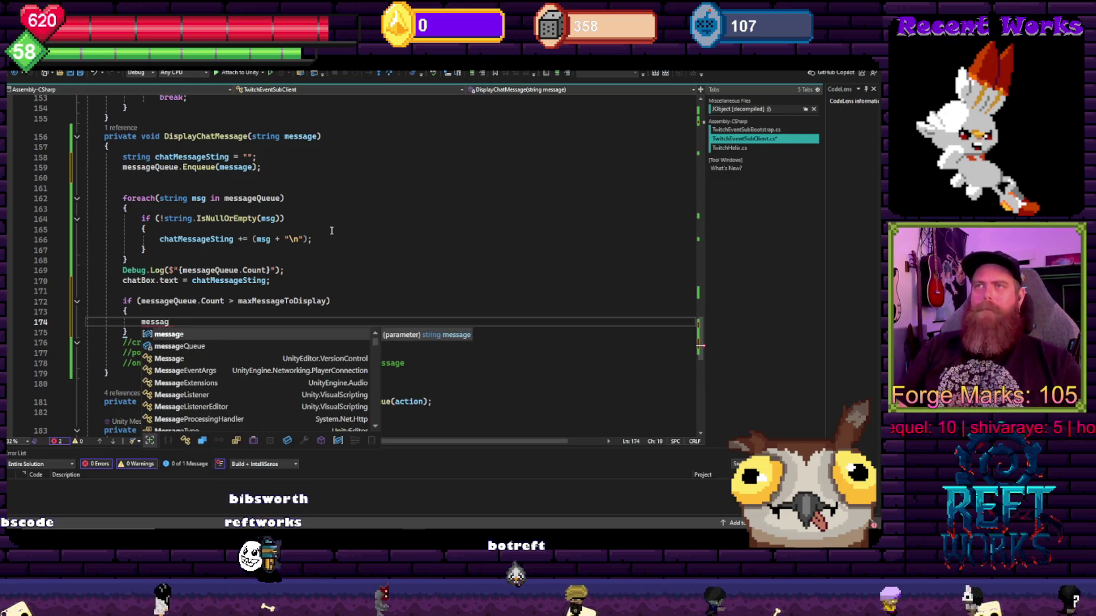
{"action": "type", "text": "eQueue.Dequeue("}
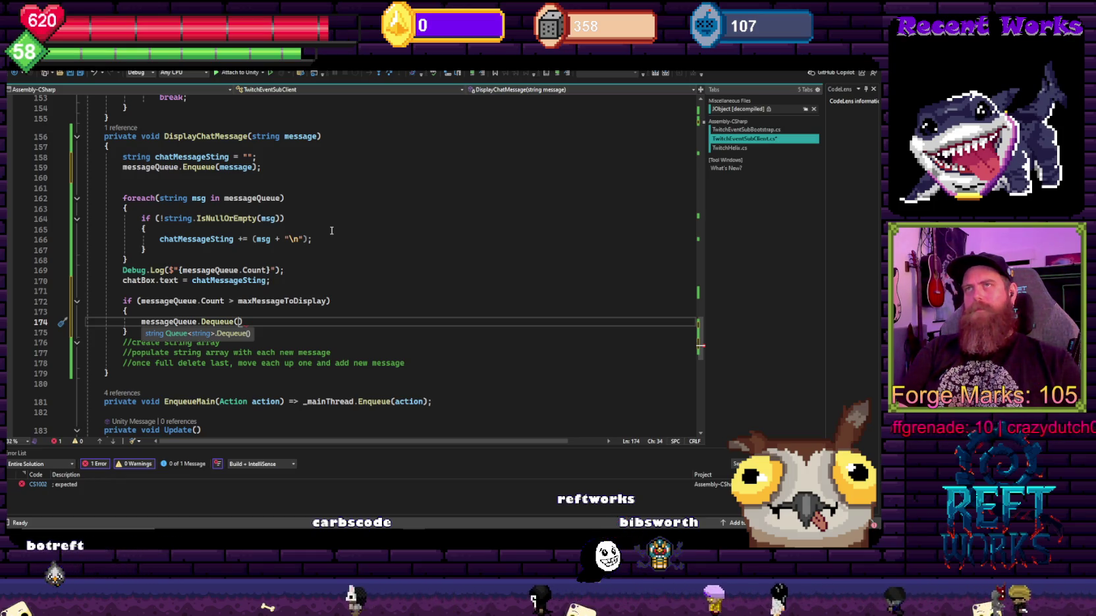
{"action": "type", "text": "messageQueue"}
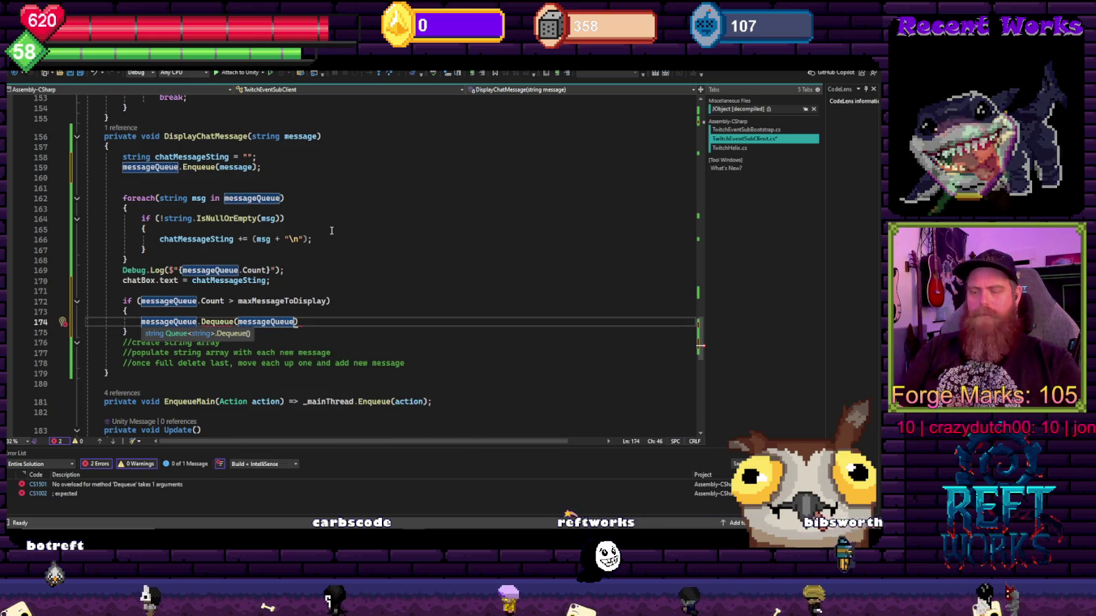
{"action": "type", "text": ");"}
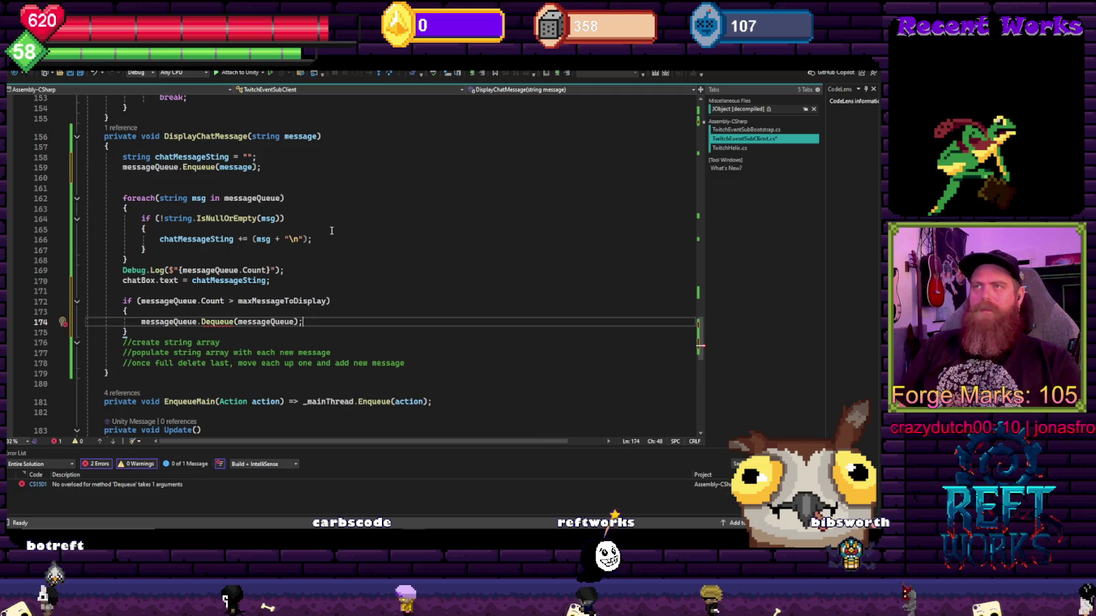
{"action": "type", "text": "[0]"}
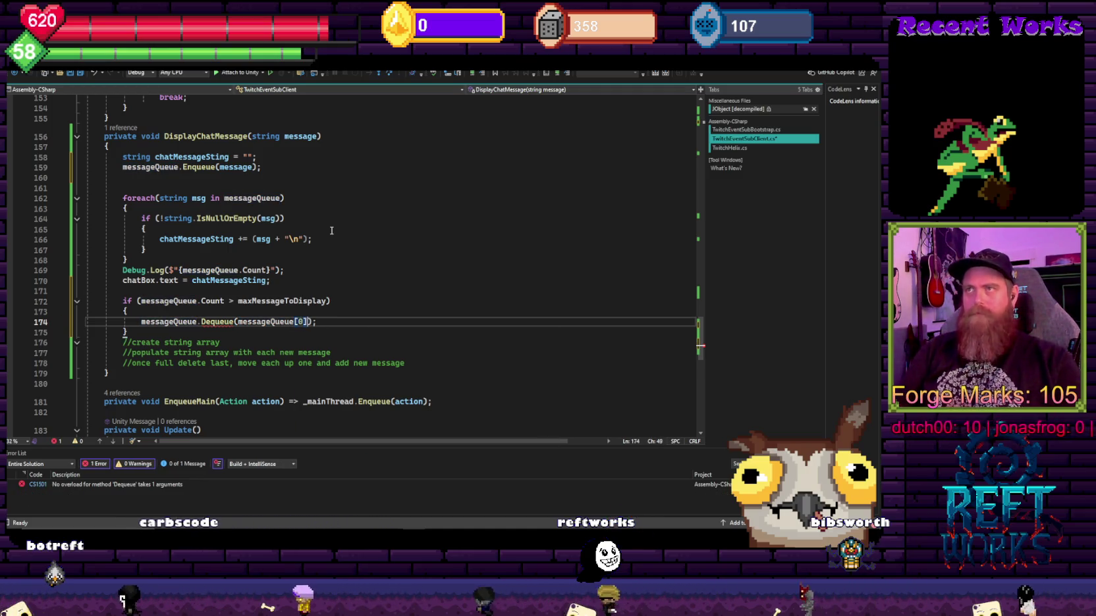
Step: Inspect the CS0021 indexing error on the Dequeue(messageQueue[0]) line and review the surrounding code
{"action": "left_click", "coordinate": [331, 231]}
{"action": "left_click", "coordinate": [298, 321]}
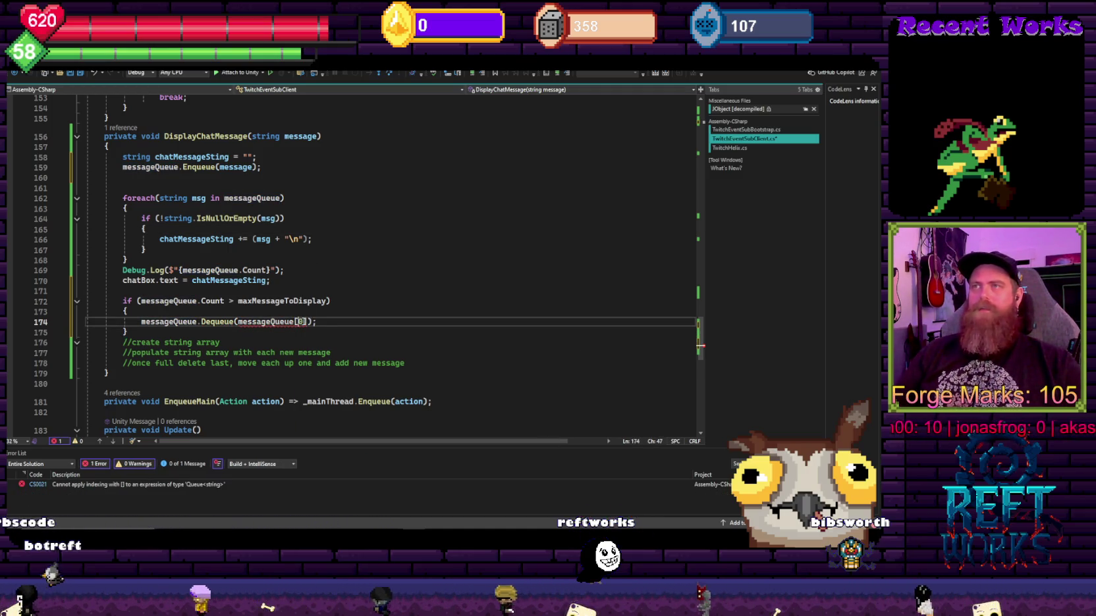
{"action": "left_click", "coordinate": [316, 321]}
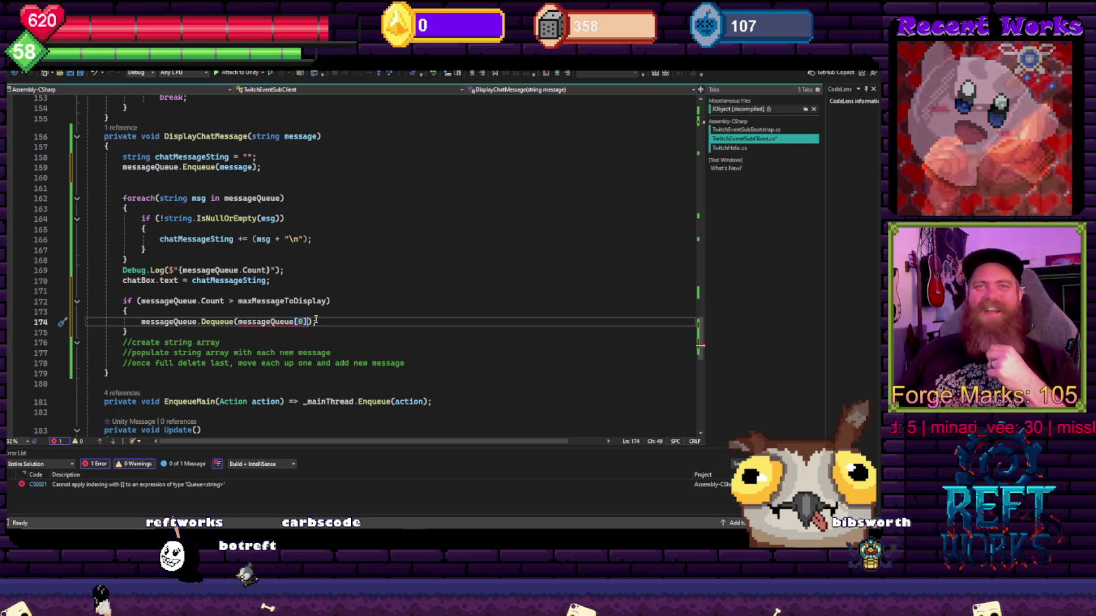
{"action": "left_click", "coordinate": [333, 235]}
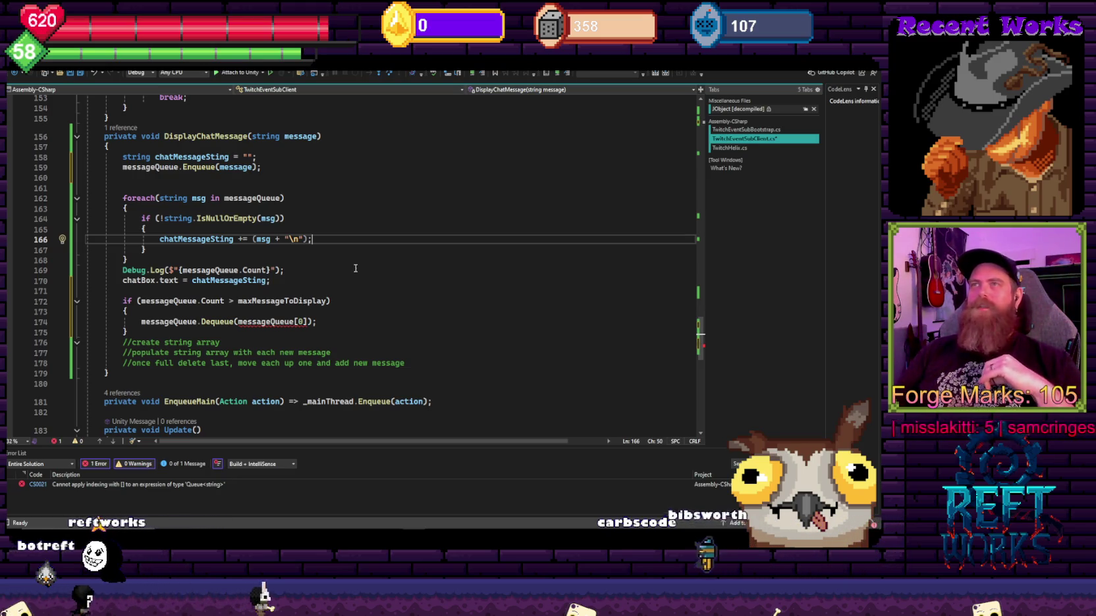
{"action": "left_click", "coordinate": [331, 326]}
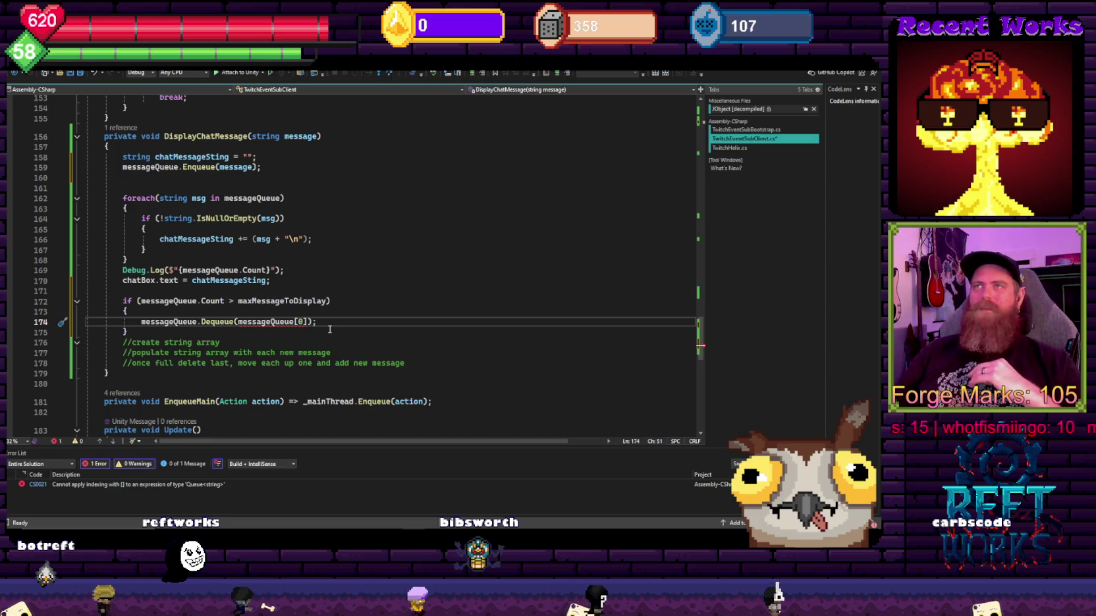
{"action": "left_click_drag", "start_coordinate": [112, 366], "coordinate": [98, 137]}
{"action": "left_click", "coordinate": [303, 167]}
{"action": "scroll", "coordinate": [310, 264], "scroll_direction": "down", "scroll_amount": 1}
{"action": "scroll", "coordinate": [315, 264], "scroll_direction": "up", "scroll_amount": 5}
{"action": "scroll", "coordinate": [314, 264], "scroll_direction": "down", "scroll_amount": 3}
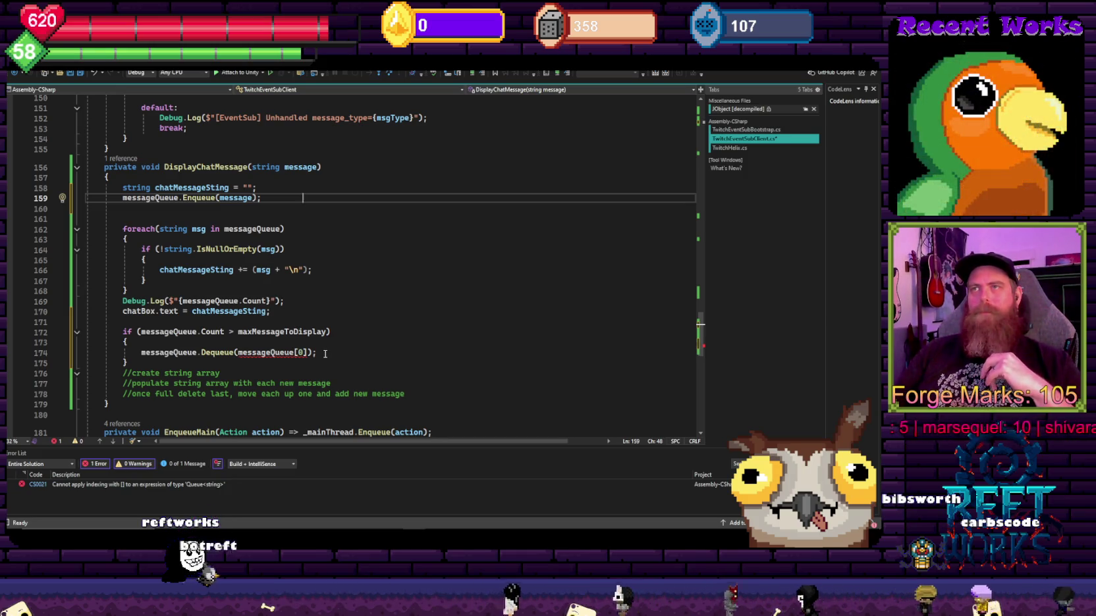
{"action": "left_click", "coordinate": [325, 353]}
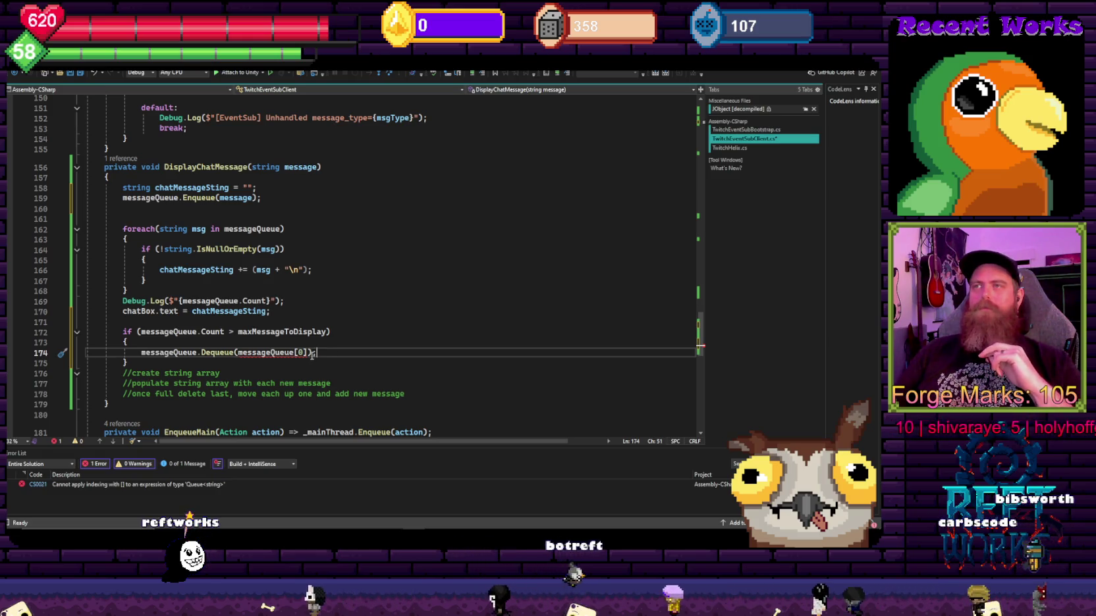
{"action": "mouse_move", "coordinate": [304, 353]}
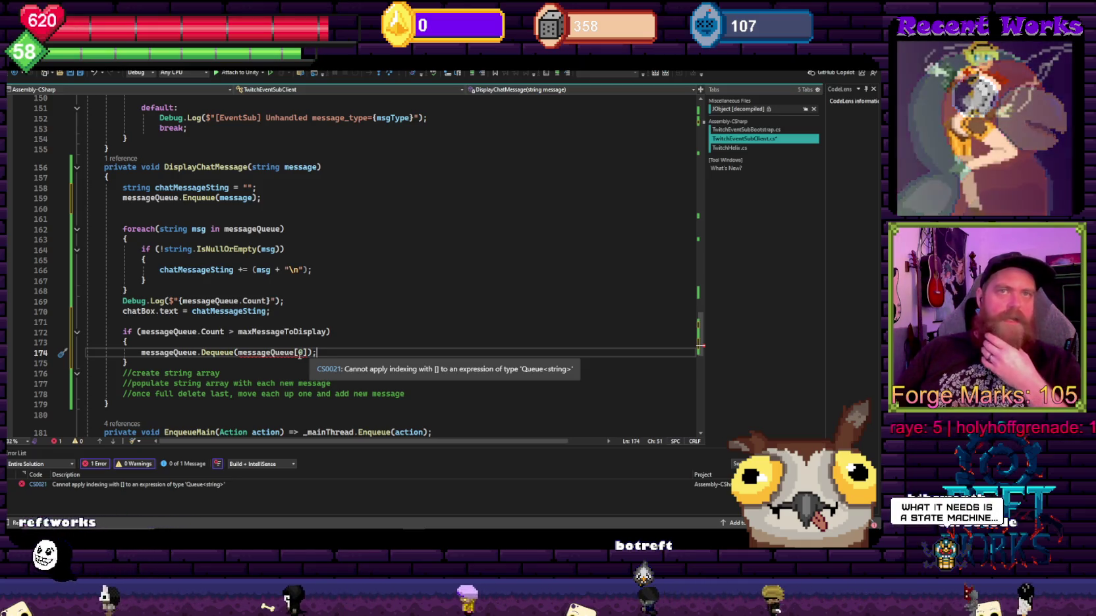
{"action": "left_click", "coordinate": [415, 281]}
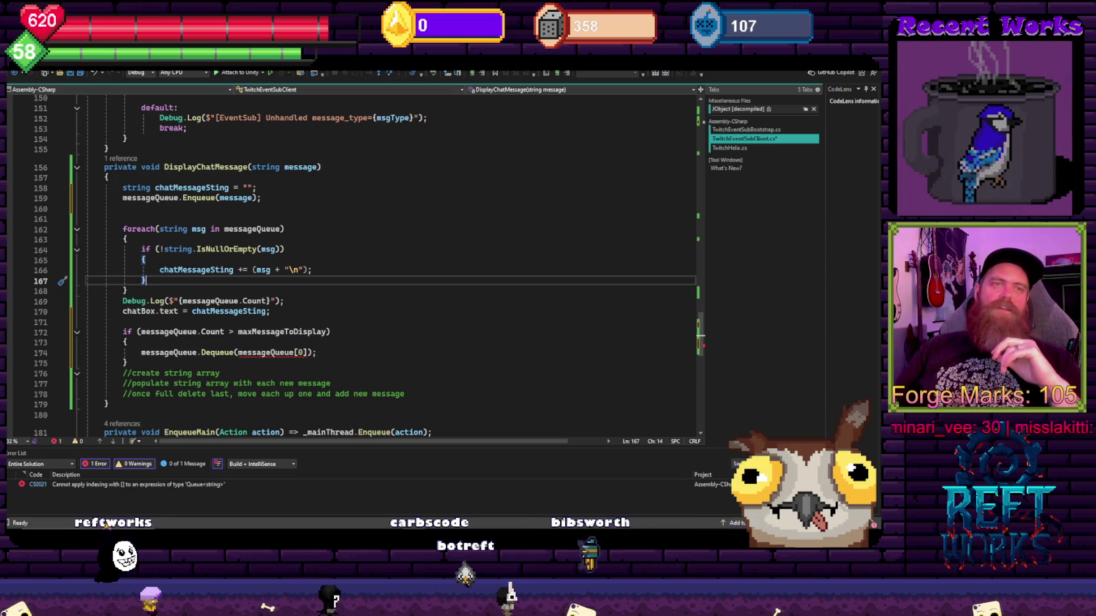
{"action": "left_click", "coordinate": [354, 231]}
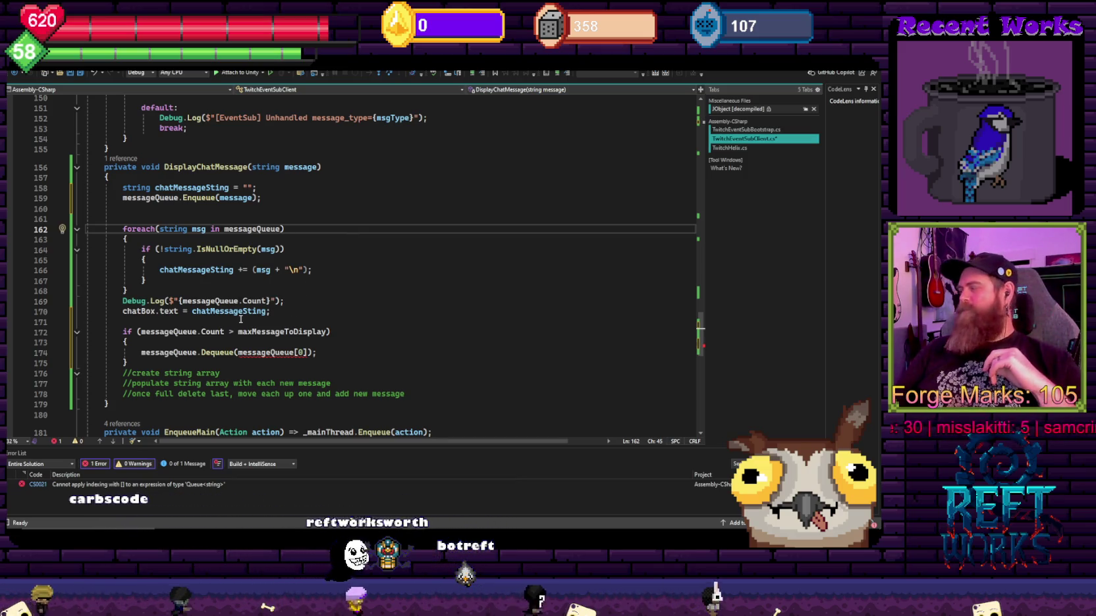
{"action": "left_click", "coordinate": [303, 301]}
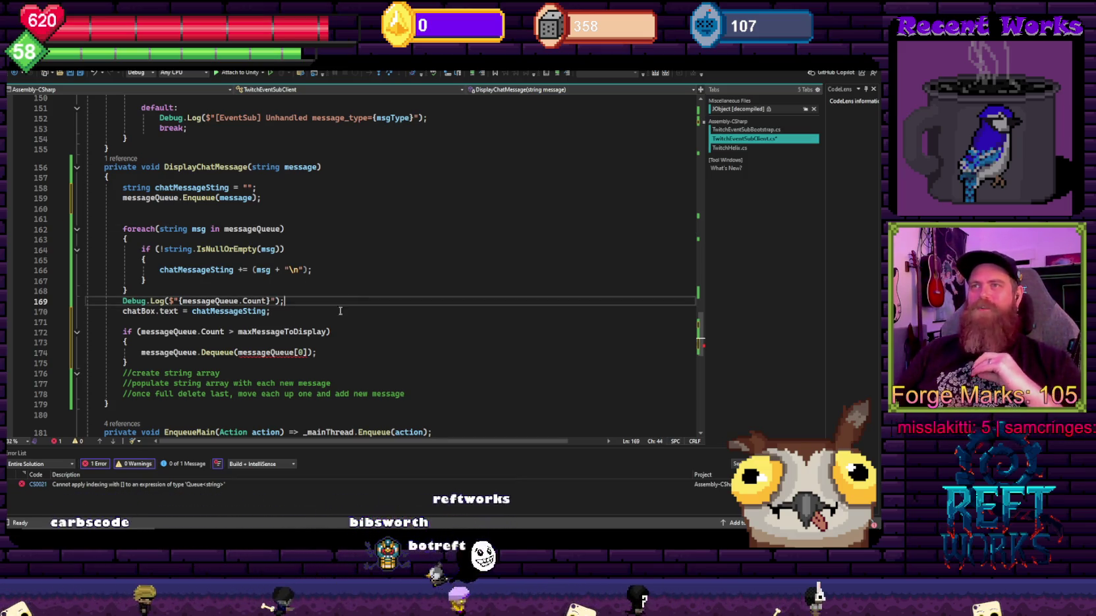
{"action": "scroll", "coordinate": [317, 328], "scroll_direction": "down", "scroll_amount": 2}
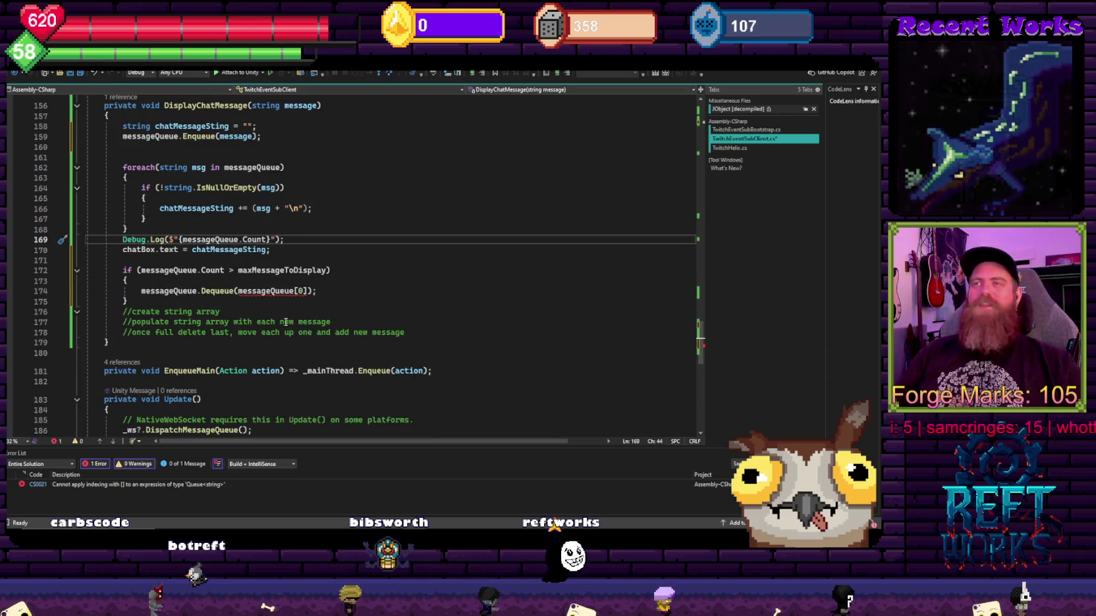
{"action": "left_click", "coordinate": [282, 310]}
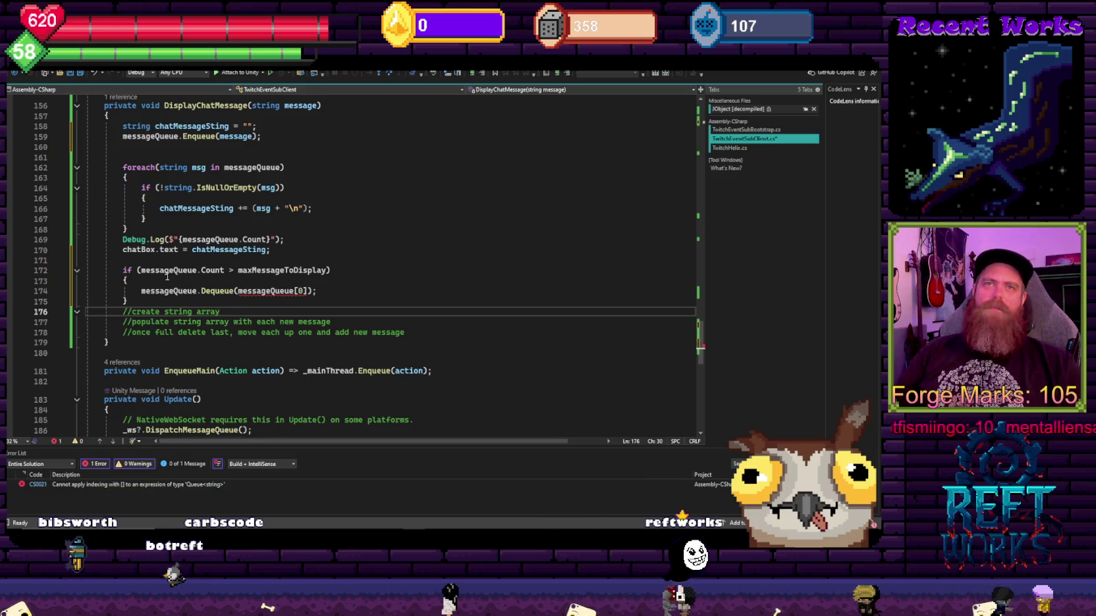
{"action": "left_click", "coordinate": [220, 271]}
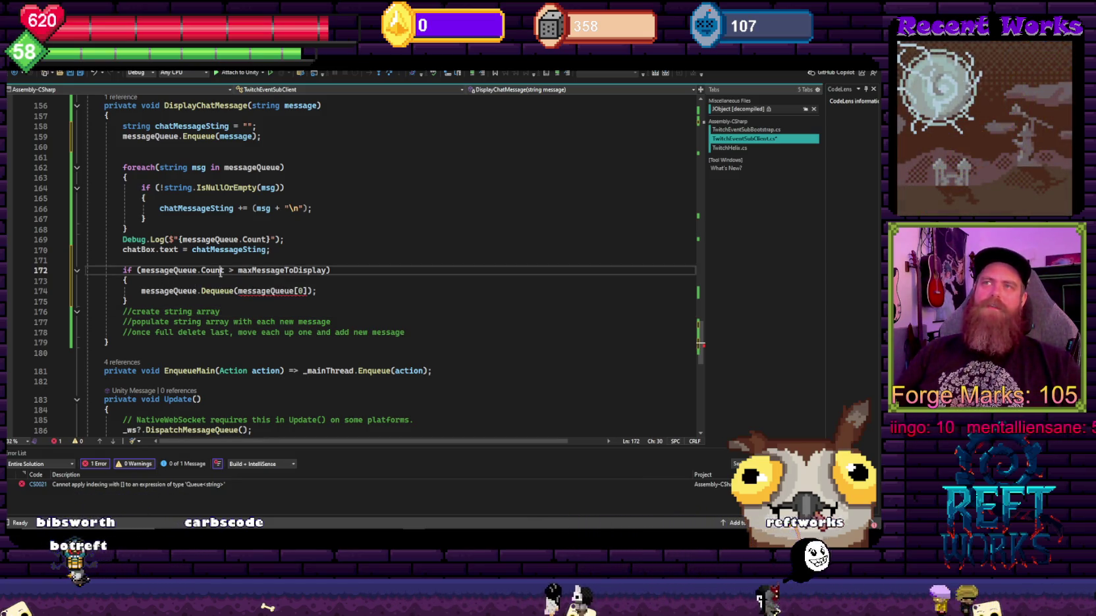
{"action": "left_click", "coordinate": [170, 290]}
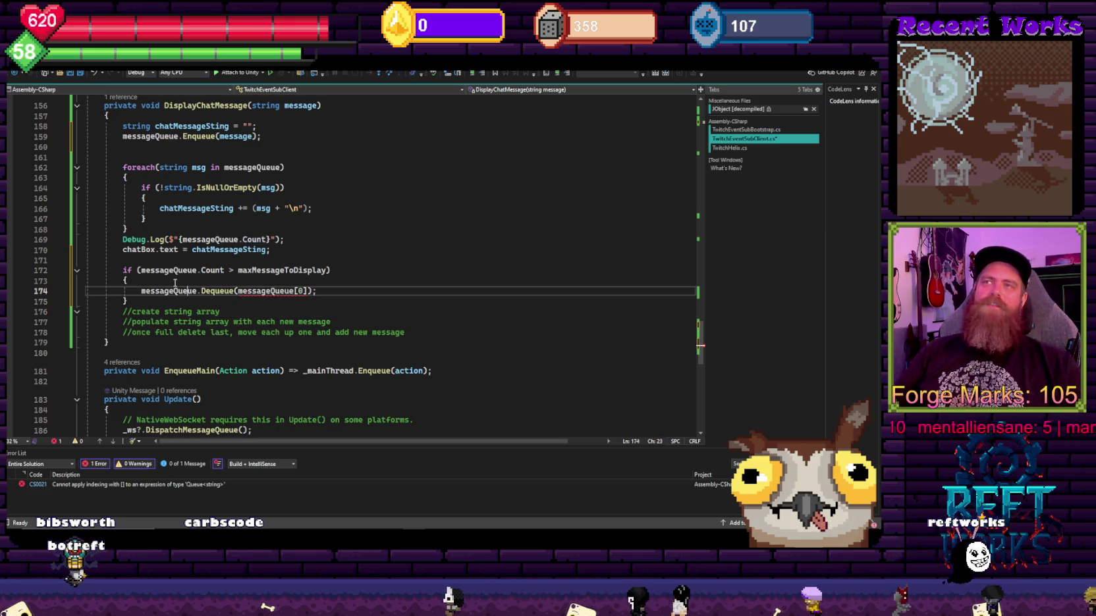
{"action": "double_click", "coordinate": [286, 272]}
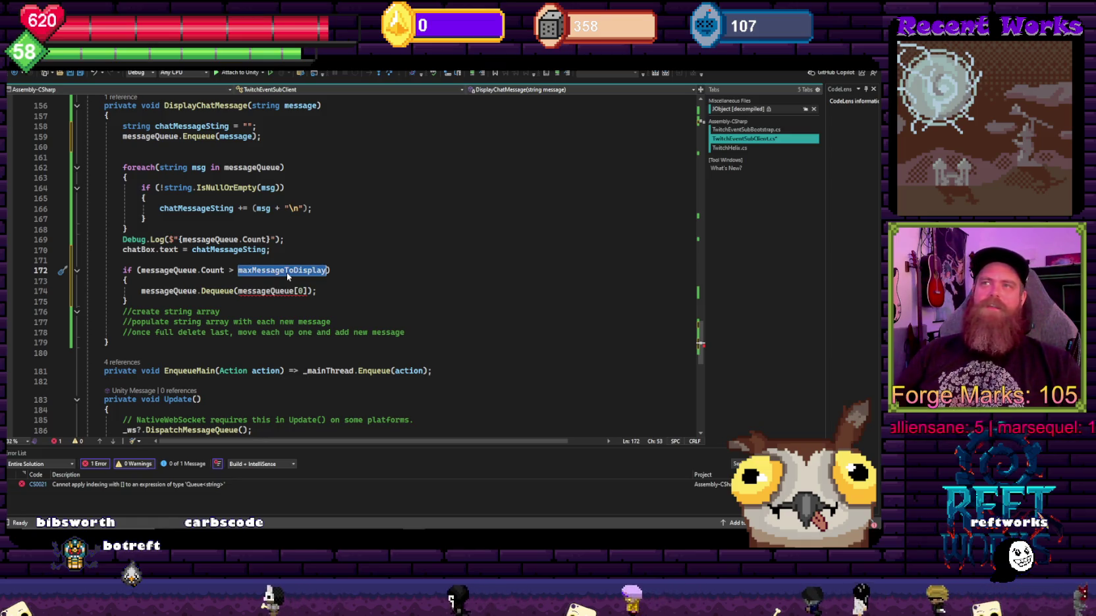
{"action": "left_click_drag", "start_coordinate": [307, 290], "coordinate": [265, 291]}
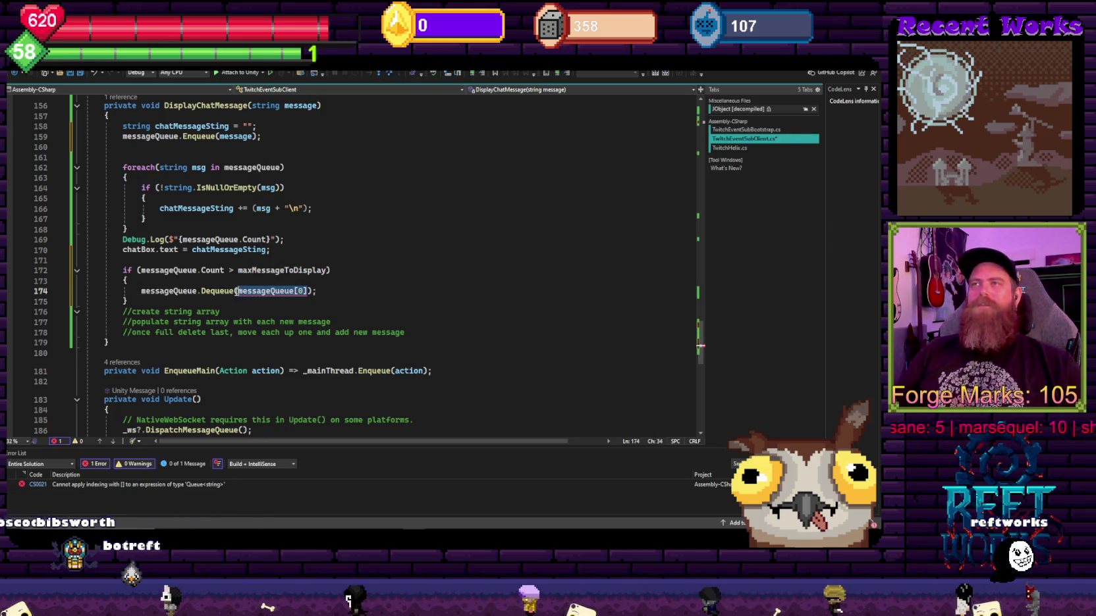
Step: Remove the messageQueue[0] argument, leaving messageQueue.Dequeue();, and save the script
{"action": "key", "text": "BackSpace"}
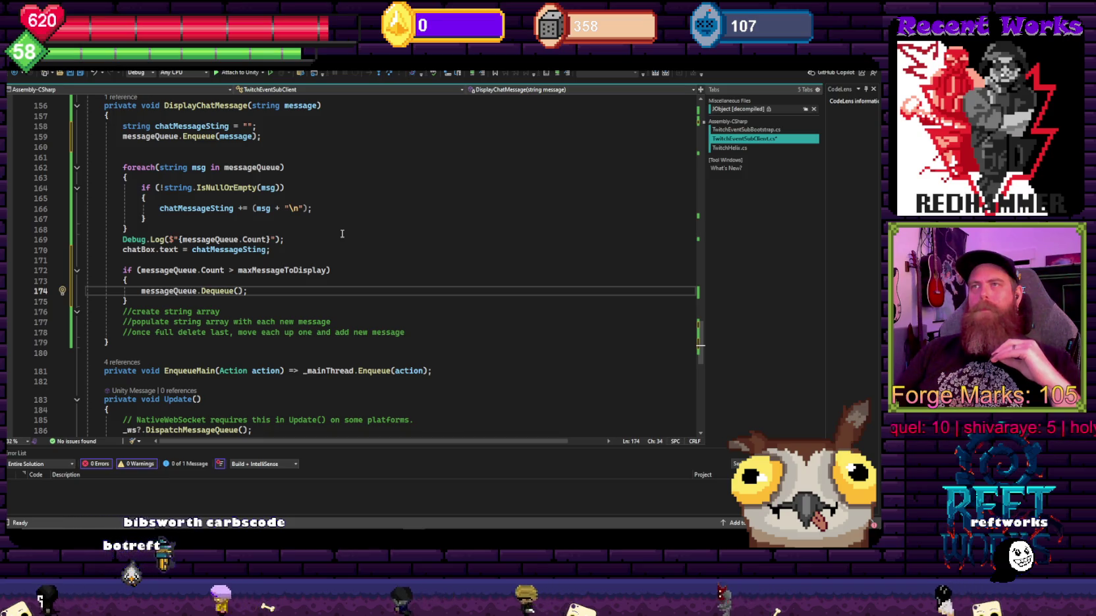
{"action": "left_click_drag", "start_coordinate": [141, 290], "coordinate": [255, 290]}
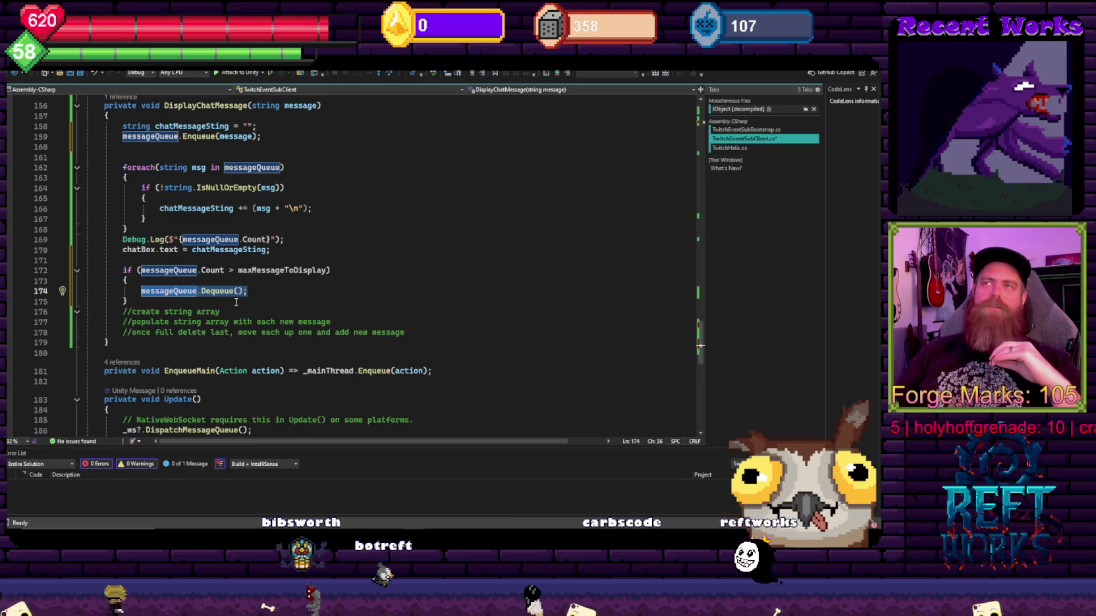
{"action": "key", "text": "Down"}
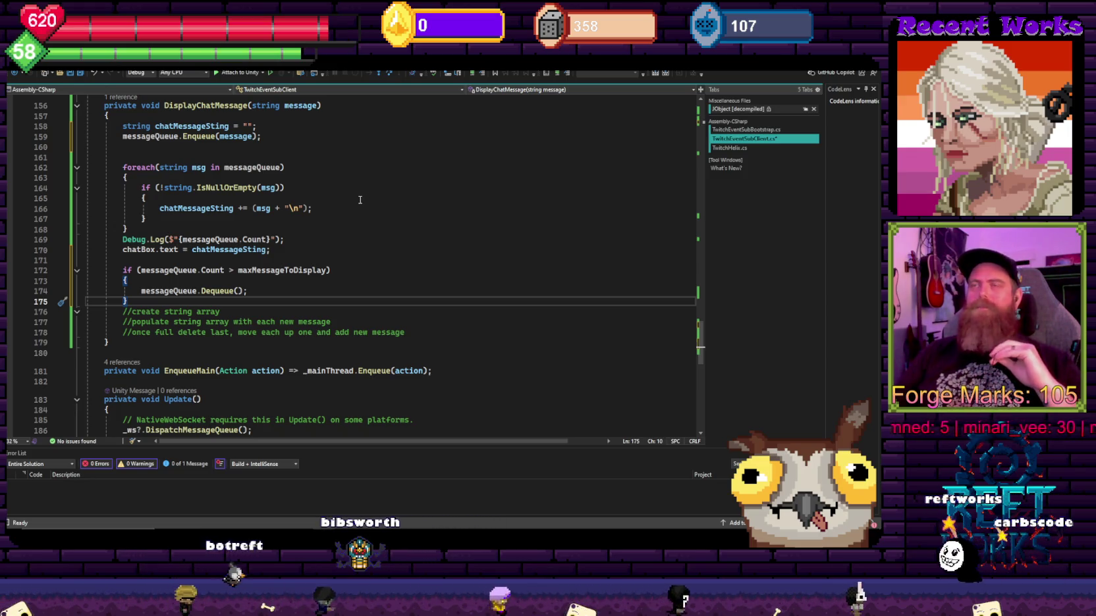
{"action": "key", "text": "ctrl+s"}
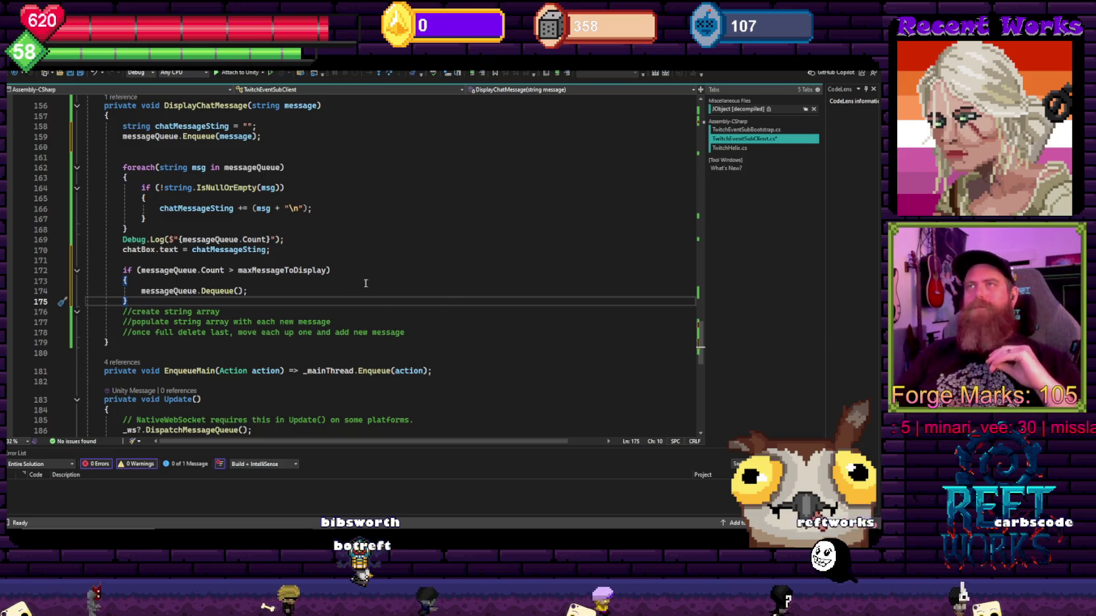
Step: Delete the empty lines above the foreach loop and switch to the Unity editor
{"action": "scroll", "coordinate": [359, 270], "scroll_direction": "up", "scroll_amount": 3}
{"action": "left_click", "coordinate": [360, 270]}
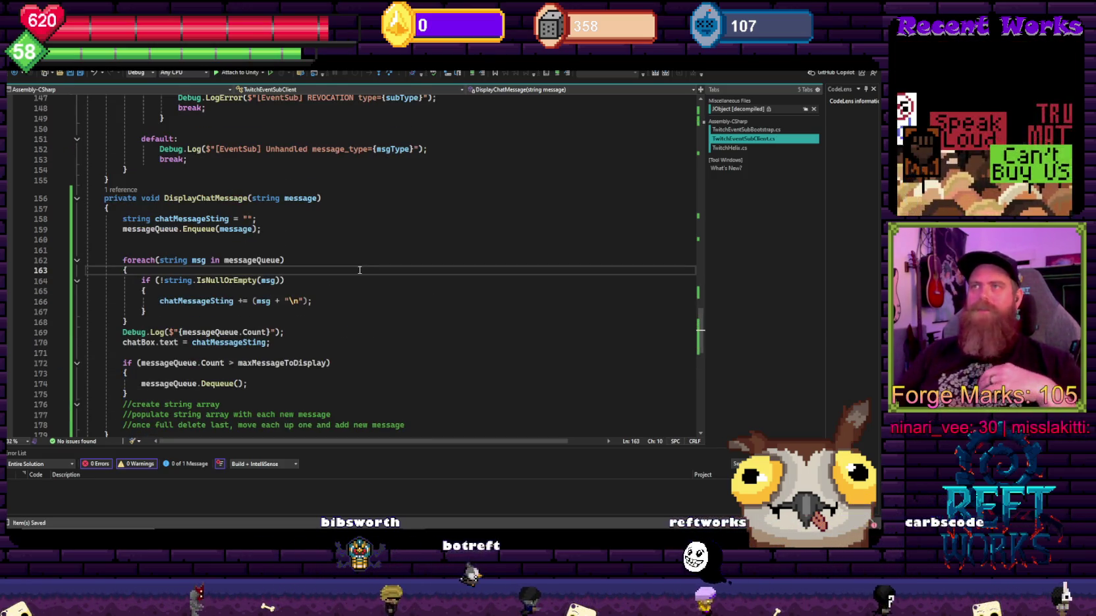
{"action": "left_click", "coordinate": [340, 241]}
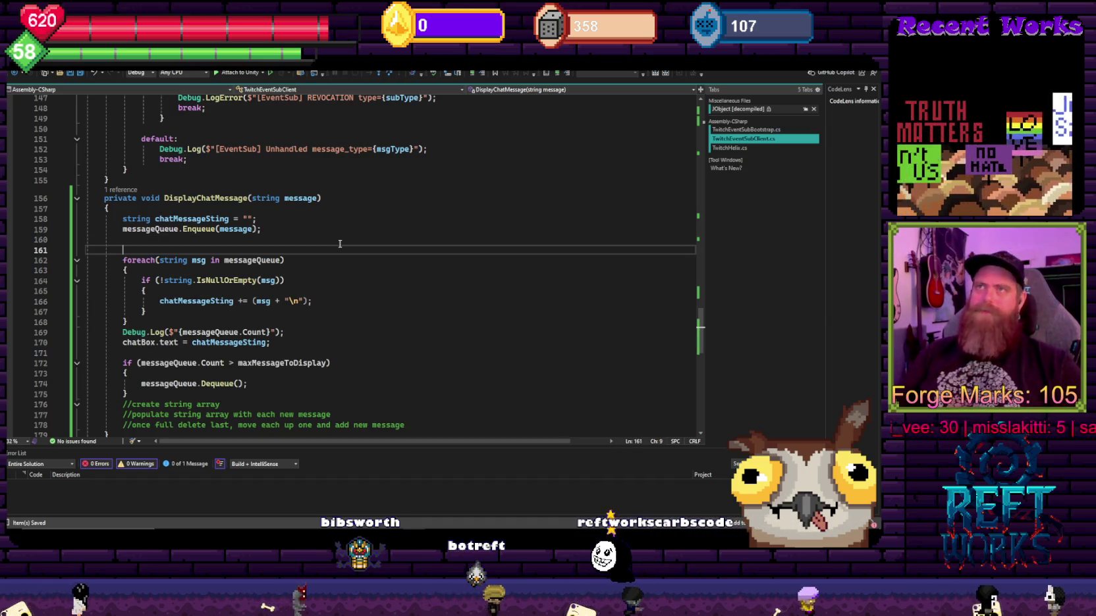
{"action": "key", "text": "BackSpace"}
{"action": "key", "text": "BackSpace"}
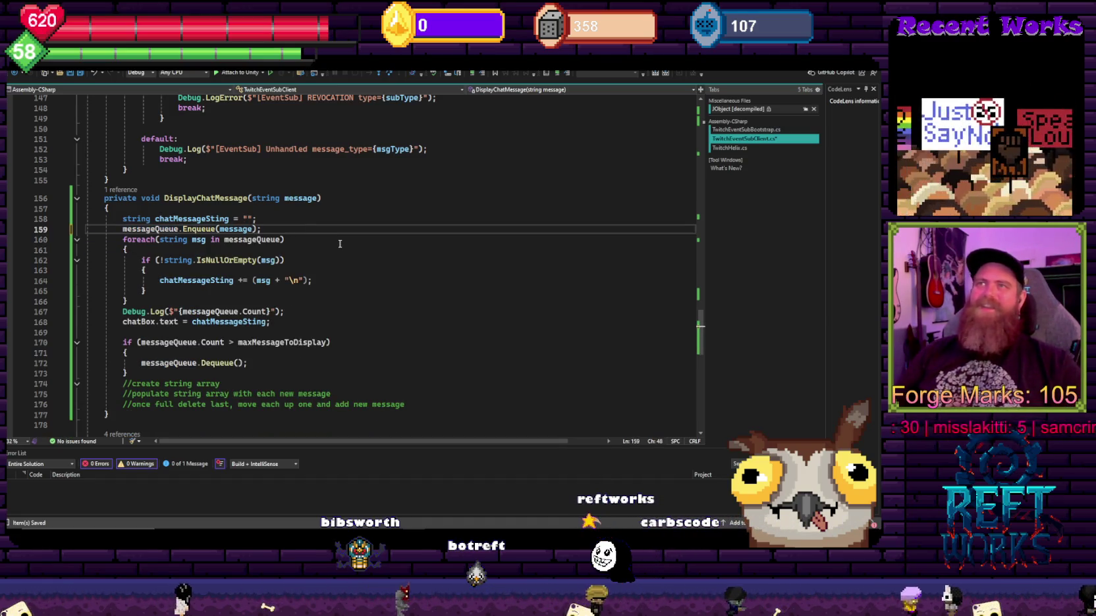
{"action": "left_click", "coordinate": [340, 242]}
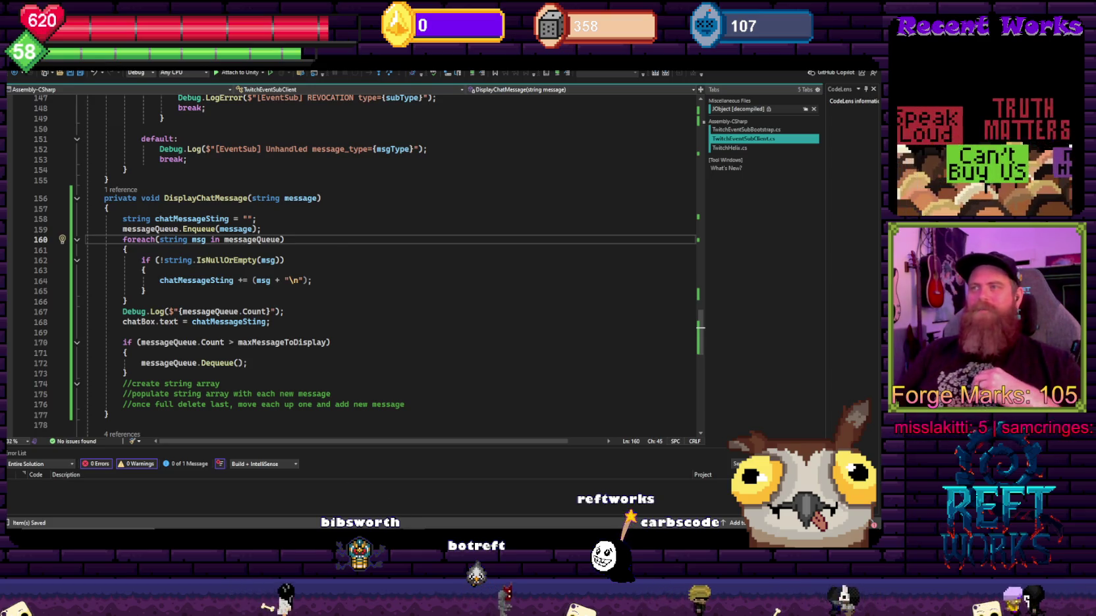
{"action": "key", "text": "alt+Tab"}
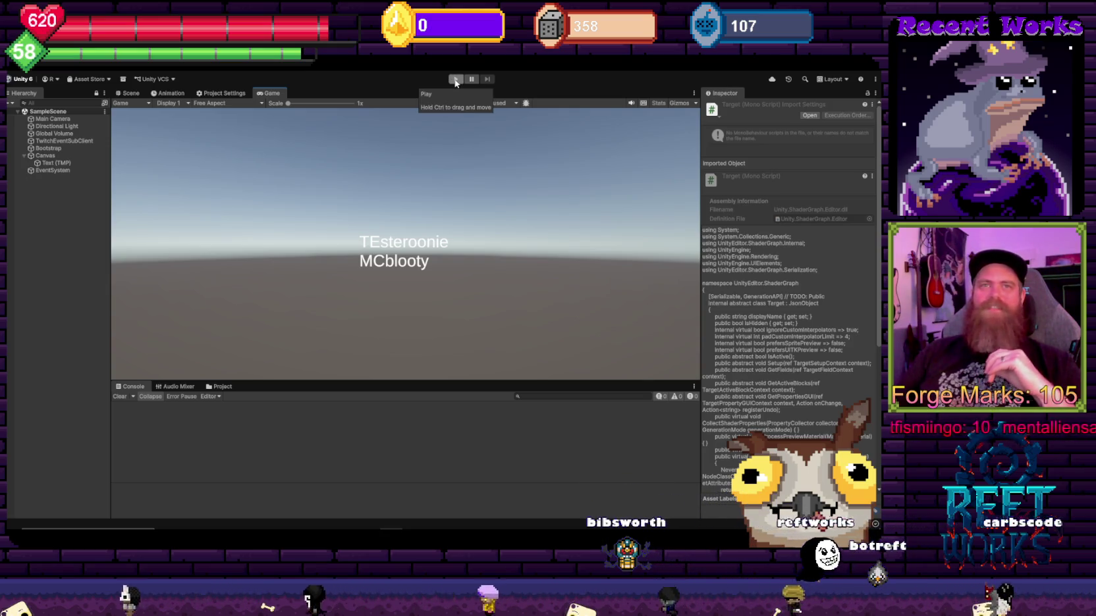
Step: Enter play mode and widen the chat Text (TMP) box to about 512
{"action": "left_click", "coordinate": [455, 79]}
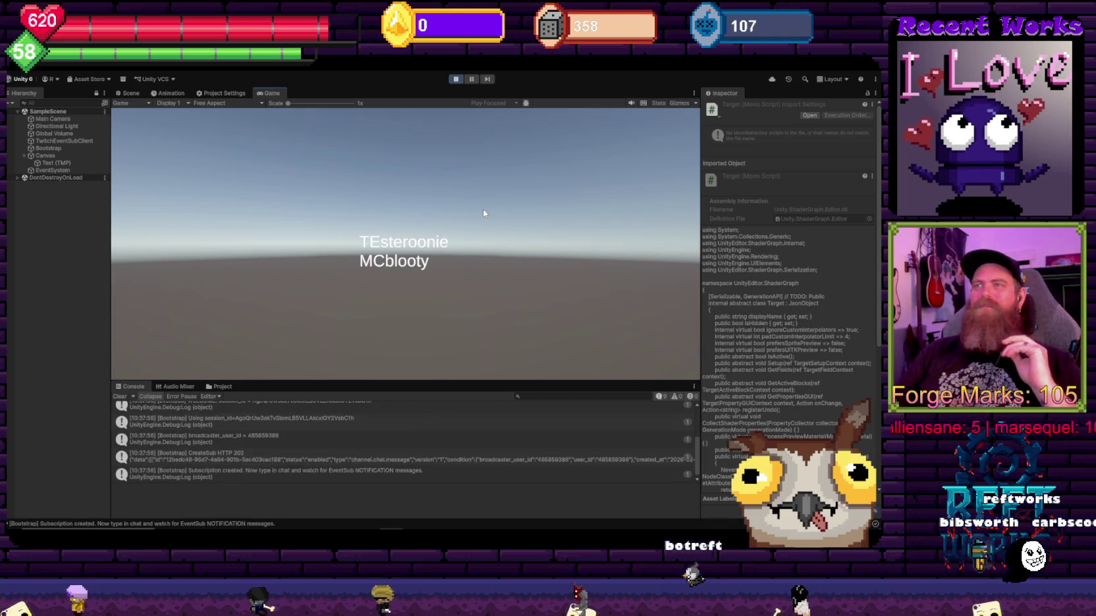
{"action": "left_click", "coordinate": [58, 163]}
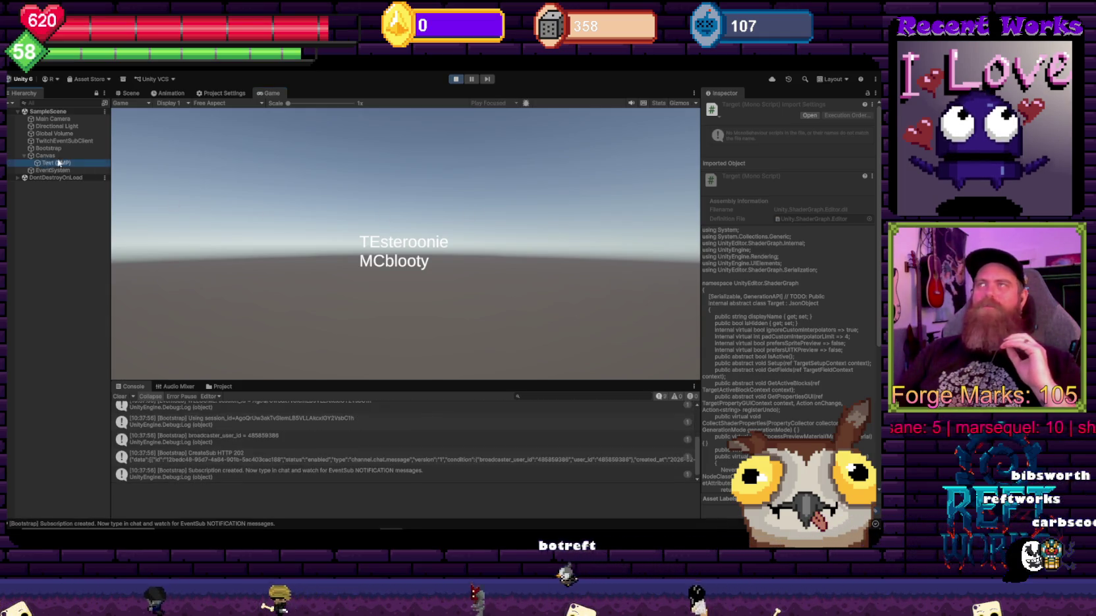
{"action": "mouse_move", "coordinate": [780, 159]}
{"action": "left_mouse_down"}
{"action": "mouse_move", "coordinate": [496, 174]}
{"action": "mouse_move", "coordinate": [251, 237]}
{"action": "mouse_move", "coordinate": [337, 385]}
{"action": "left_mouse_up"}
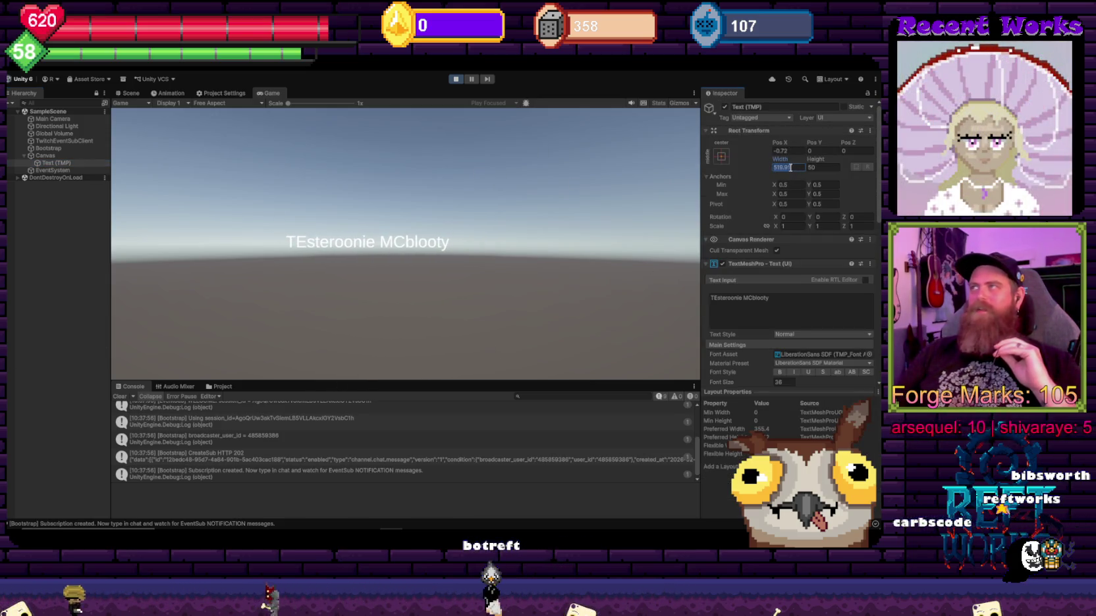
Step: Apply the Drop Shadow material to the chat text with 0.81 offset and a fully sharp edge
{"action": "type", "text": "800"}
{"action": "scroll", "coordinate": [789, 197], "scroll_direction": "down", "scroll_amount": 3}
{"action": "left_click", "coordinate": [823, 288]}
{"action": "left_click", "coordinate": [787, 304]}
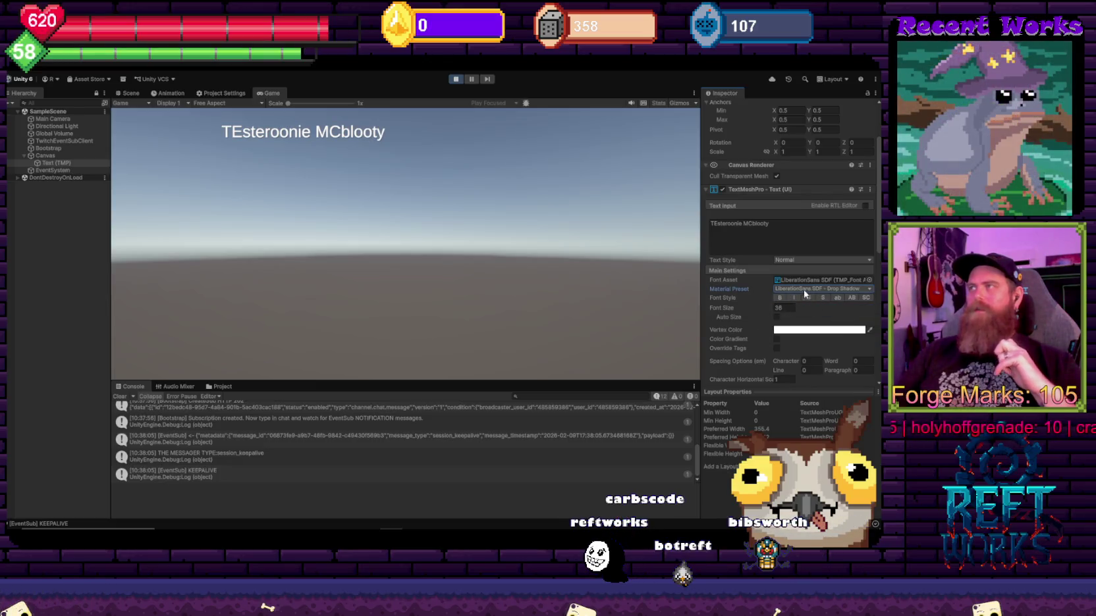
{"action": "scroll", "coordinate": [839, 325], "scroll_direction": "down", "scroll_amount": 10}
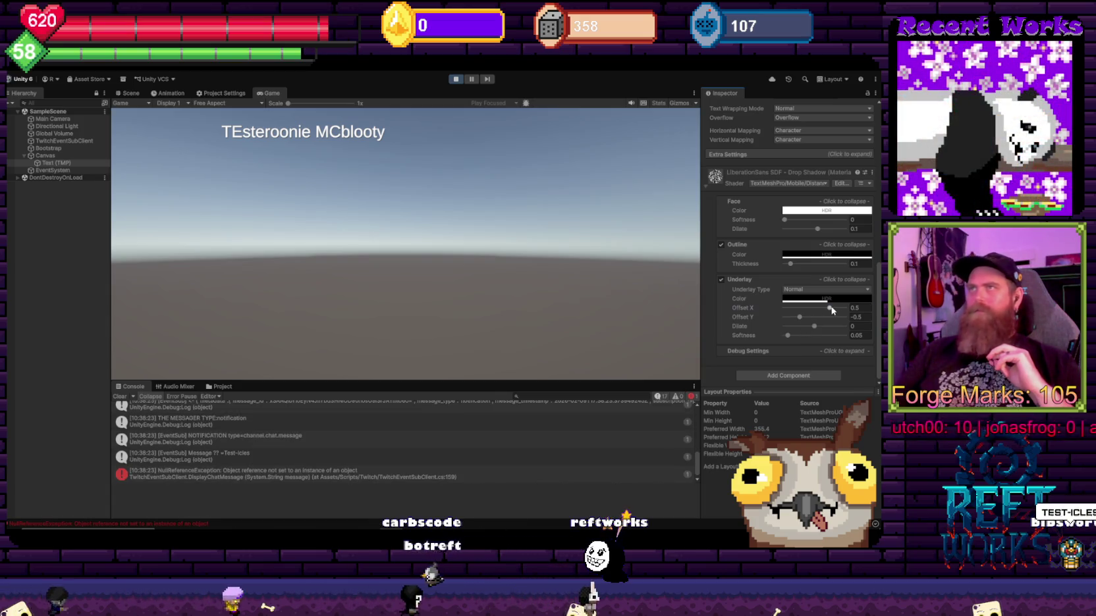
{"action": "mouse_move", "coordinate": [772, 308]}
{"action": "left_mouse_down"}
{"action": "mouse_move", "coordinate": [803, 318]}
{"action": "mouse_move", "coordinate": [784, 318]}
{"action": "left_mouse_up"}
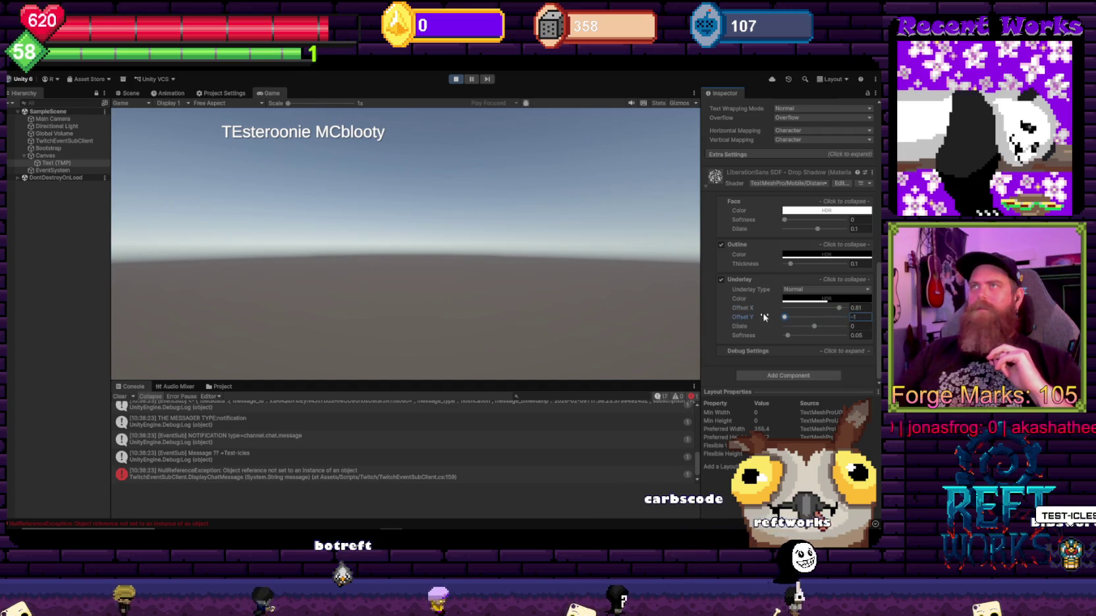
{"action": "left_click", "coordinate": [840, 334]}
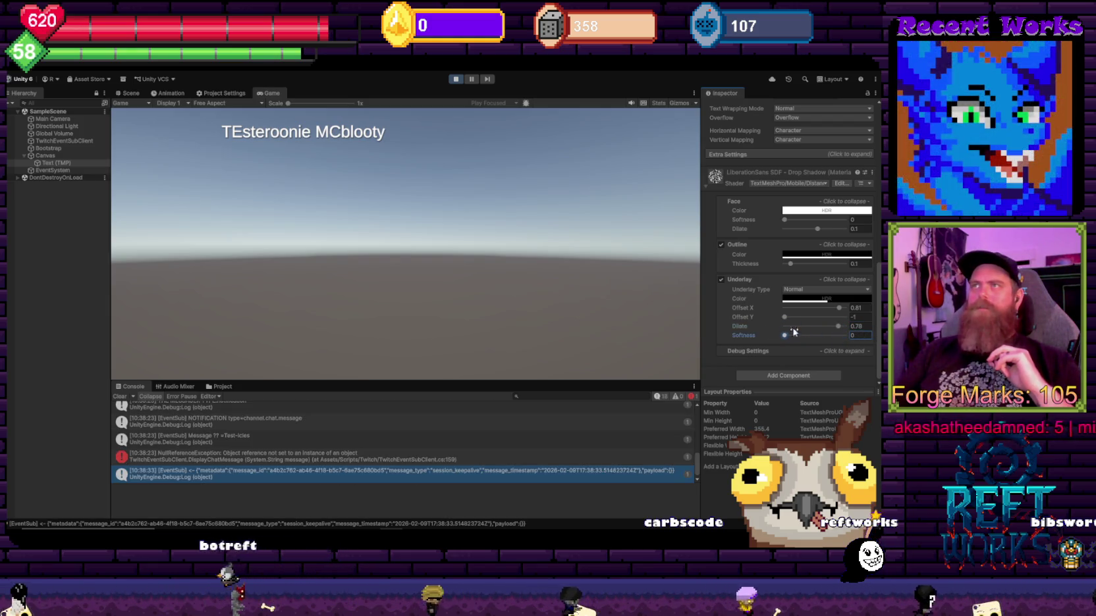
{"action": "left_click_drag", "start_coordinate": [799, 334], "coordinate": [761, 351]}
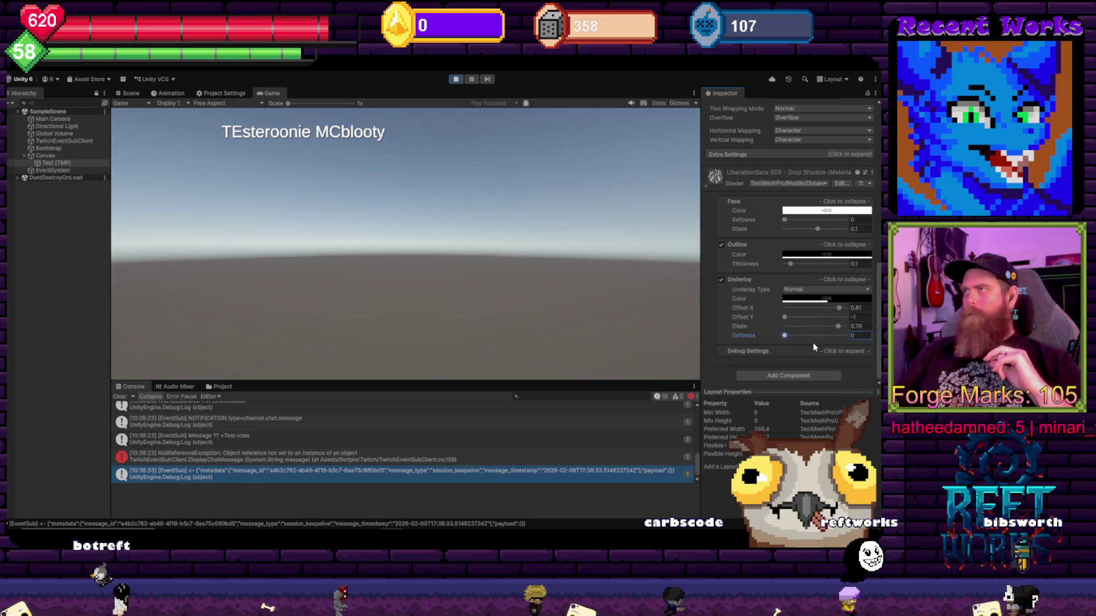
Step: Keep underlay type Normal, tweak outline thickness, tint the underlay pink, then open the NullReferenceException source
{"action": "left_click", "coordinate": [792, 291]}
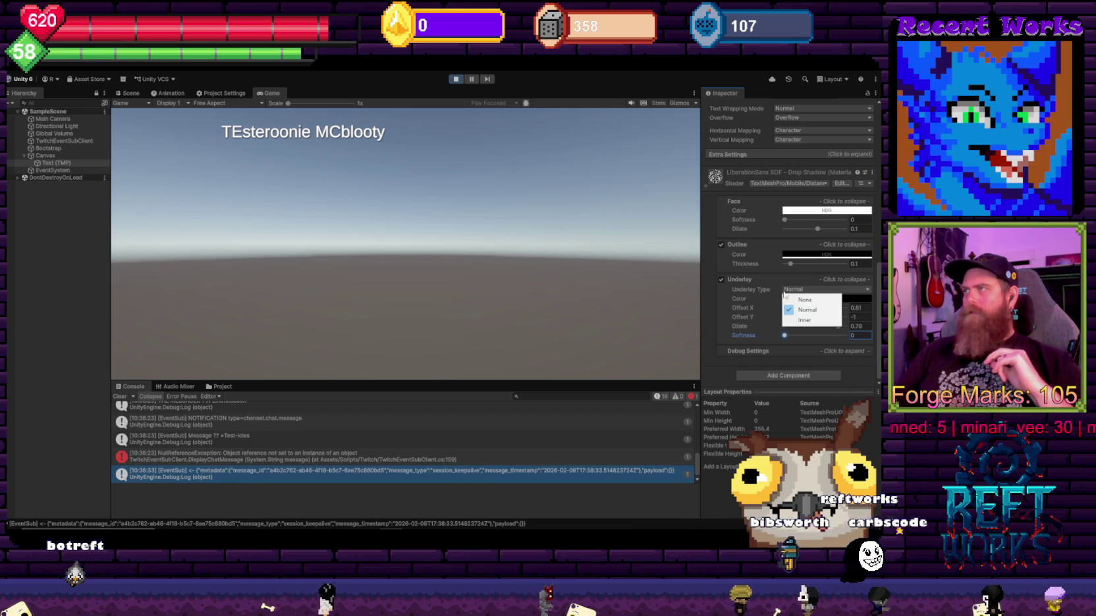
{"action": "left_click", "coordinate": [723, 304]}
{"action": "scroll", "coordinate": [730, 306], "scroll_direction": "up", "scroll_amount": 3}
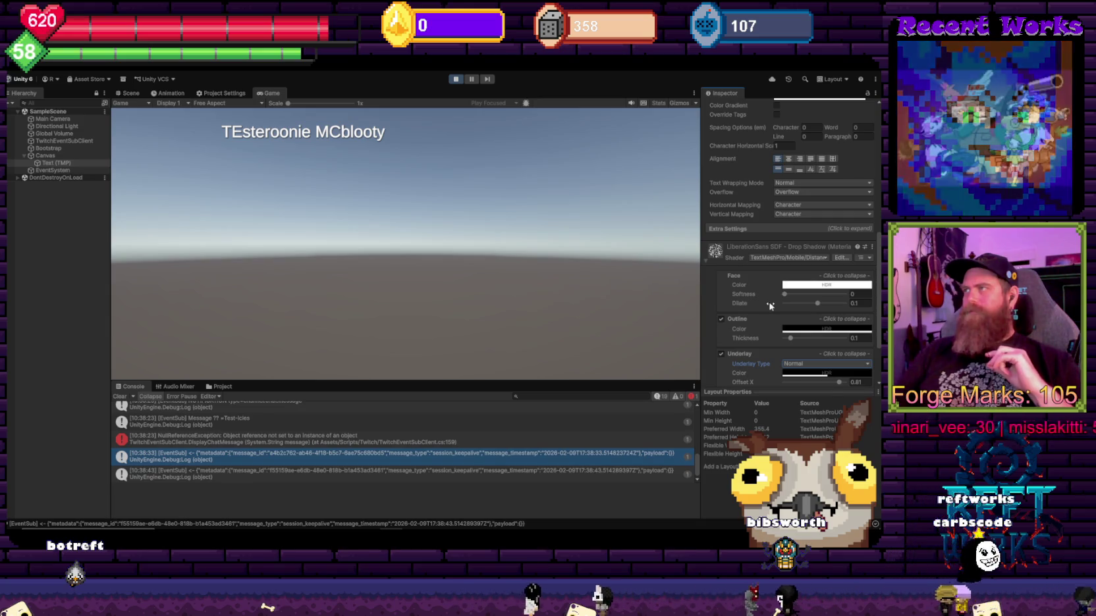
{"action": "scroll", "coordinate": [767, 303], "scroll_direction": "down", "scroll_amount": 3}
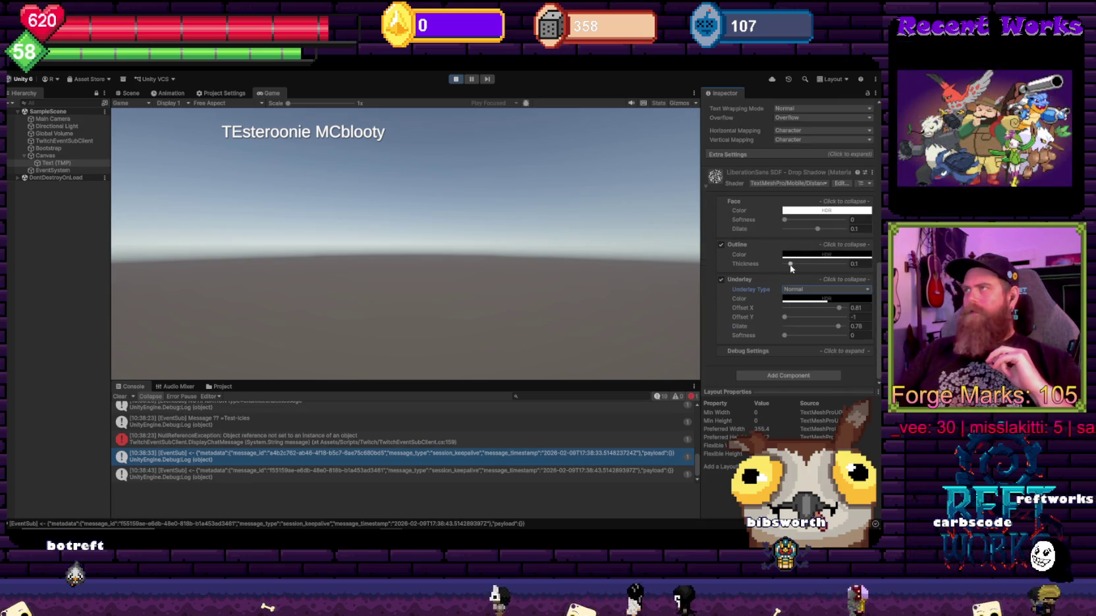
{"action": "mouse_move", "coordinate": [791, 268]}
{"action": "left_mouse_down"}
{"action": "mouse_move", "coordinate": [810, 268]}
{"action": "mouse_move", "coordinate": [781, 266]}
{"action": "left_mouse_up"}
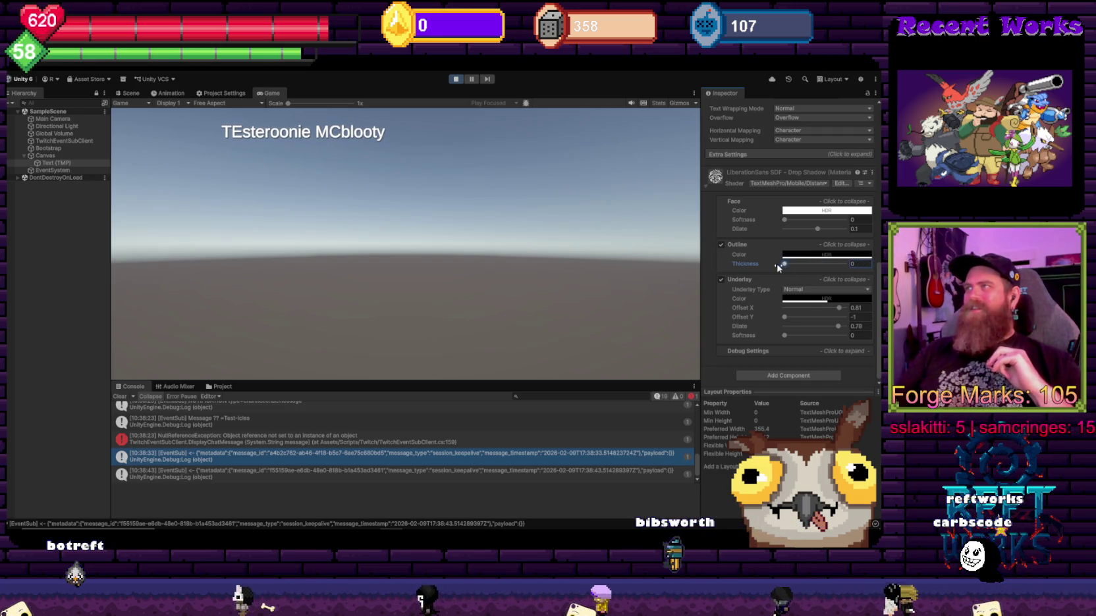
{"action": "left_click", "coordinate": [803, 300]}
{"action": "left_click", "coordinate": [848, 249]}
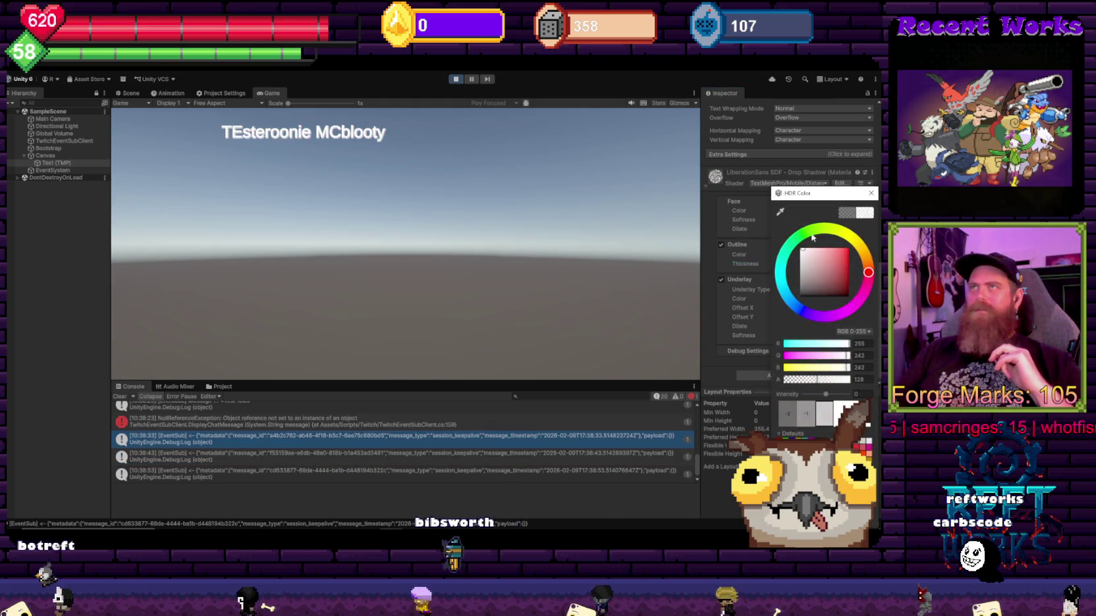
{"action": "left_click", "coordinate": [849, 278]}
{"action": "mouse_move", "coordinate": [850, 281]}
{"action": "left_mouse_down"}
{"action": "mouse_move", "coordinate": [850, 293]}
{"action": "mouse_move", "coordinate": [856, 260]}
{"action": "mouse_move", "coordinate": [853, 283]}
{"action": "mouse_move", "coordinate": [875, 263]}
{"action": "mouse_move", "coordinate": [848, 237]}
{"action": "mouse_move", "coordinate": [860, 301]}
{"action": "mouse_move", "coordinate": [833, 327]}
{"action": "left_mouse_up"}
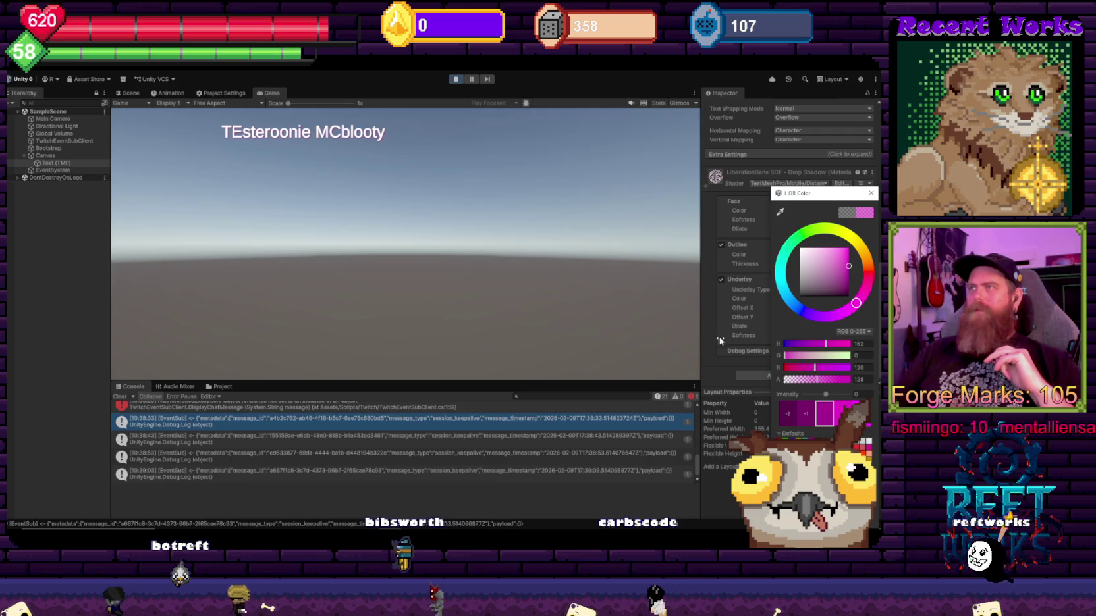
{"action": "left_click", "coordinate": [369, 406]}
{"action": "left_click", "coordinate": [378, 495]}
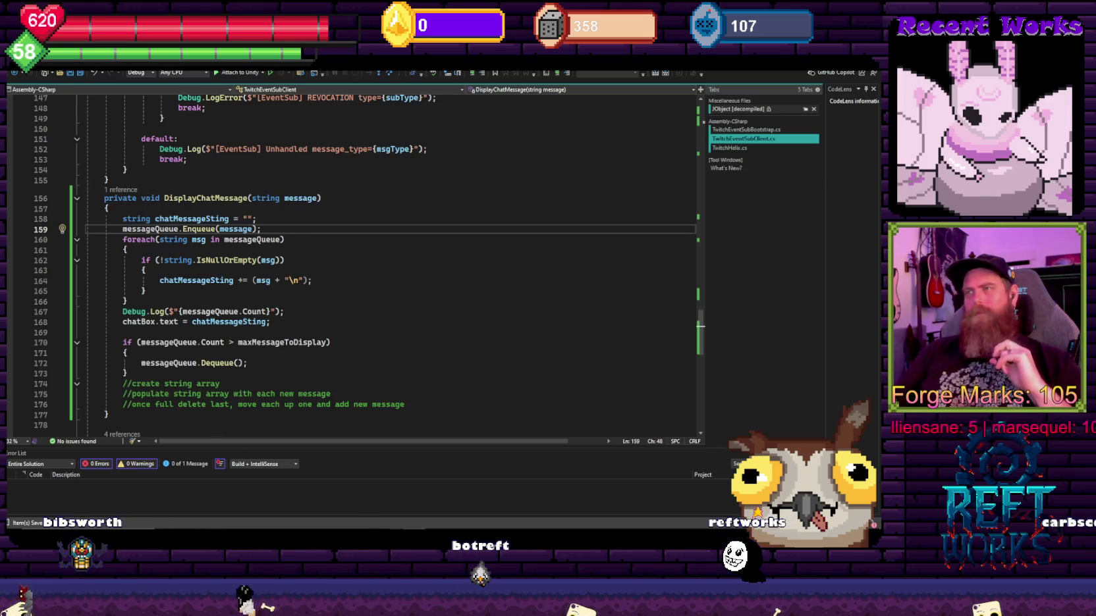
Step: Append '= new()' to the messageQueue declaration on line 15, then return to Unity
{"action": "key", "text": "alt+Tab"}
{"action": "scroll", "coordinate": [250, 450], "scroll_direction": "up", "scroll_amount": 1}
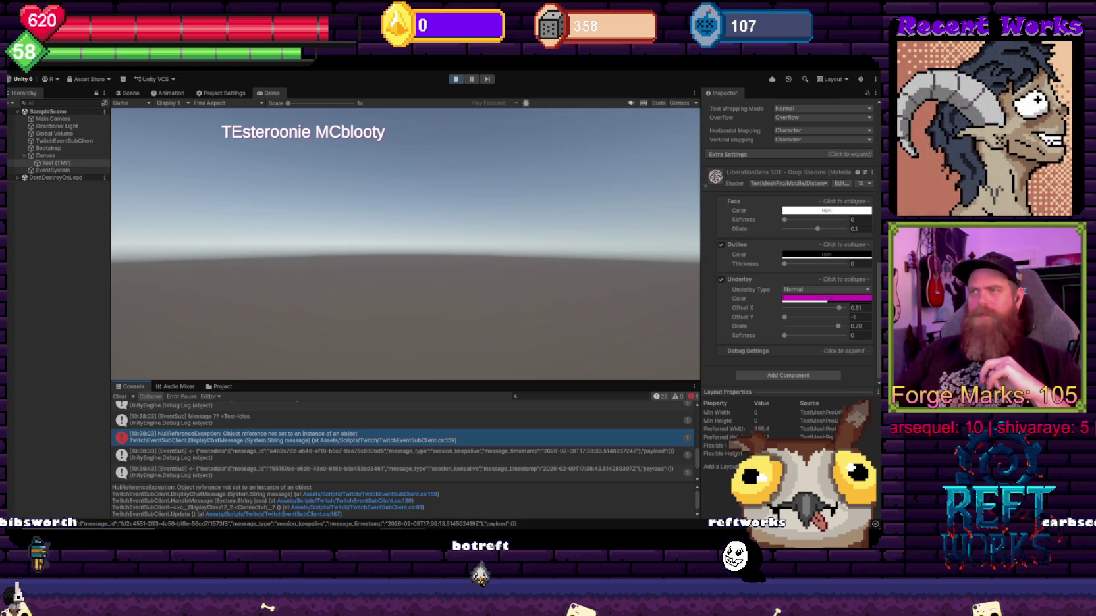
{"action": "mouse_move", "coordinate": [415, 533]}
{"action": "left_click", "coordinate": [413, 493]}
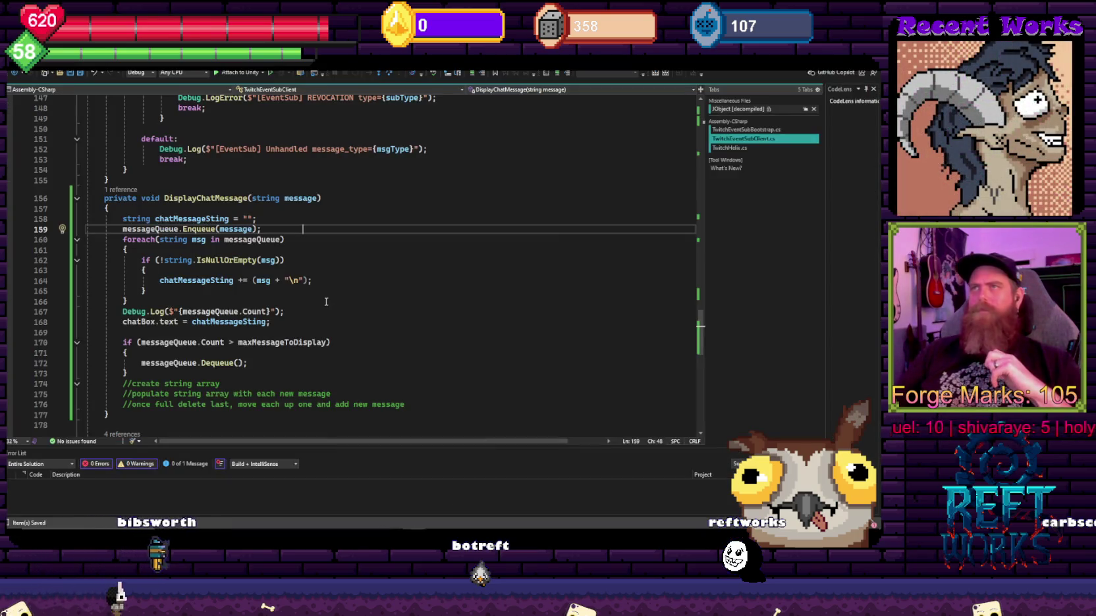
{"action": "scroll", "coordinate": [332, 323], "scroll_direction": "up", "scroll_amount": 20}
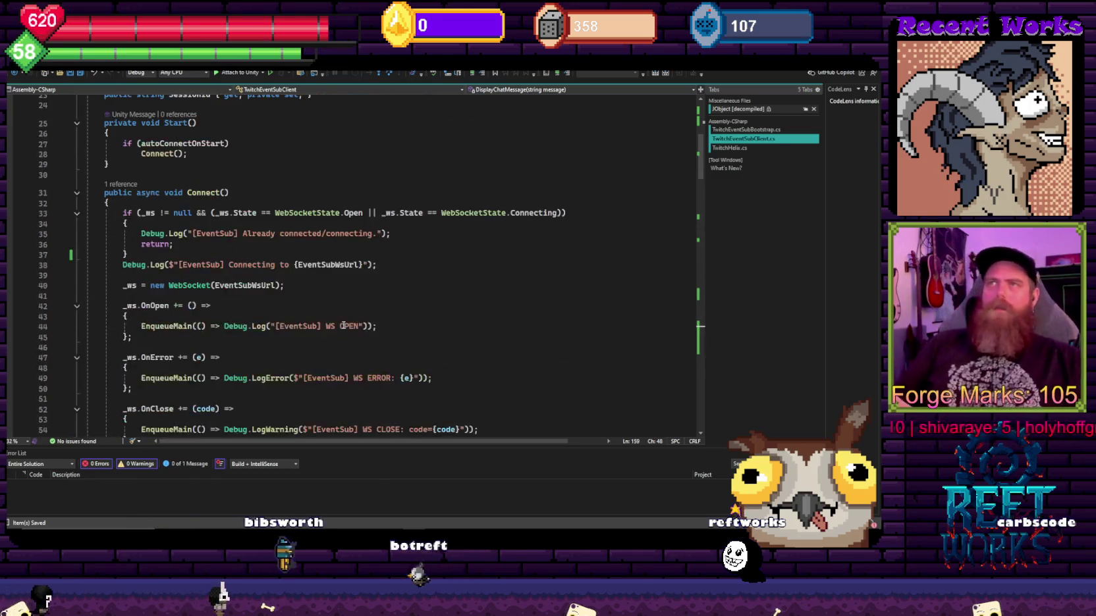
{"action": "left_click", "coordinate": [261, 220]}
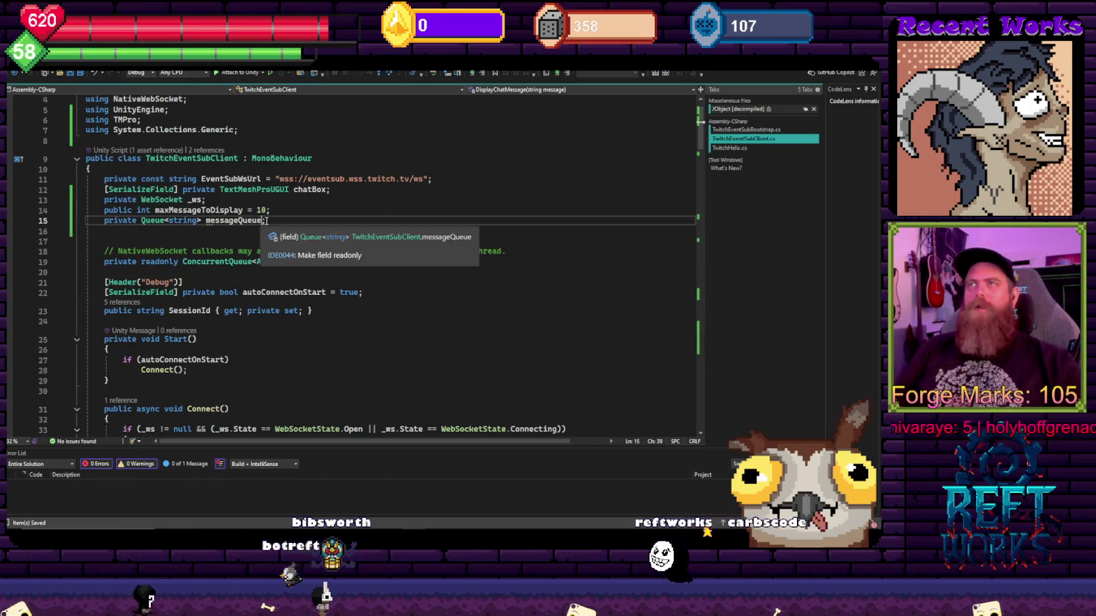
{"action": "type", "text": "= new()"}
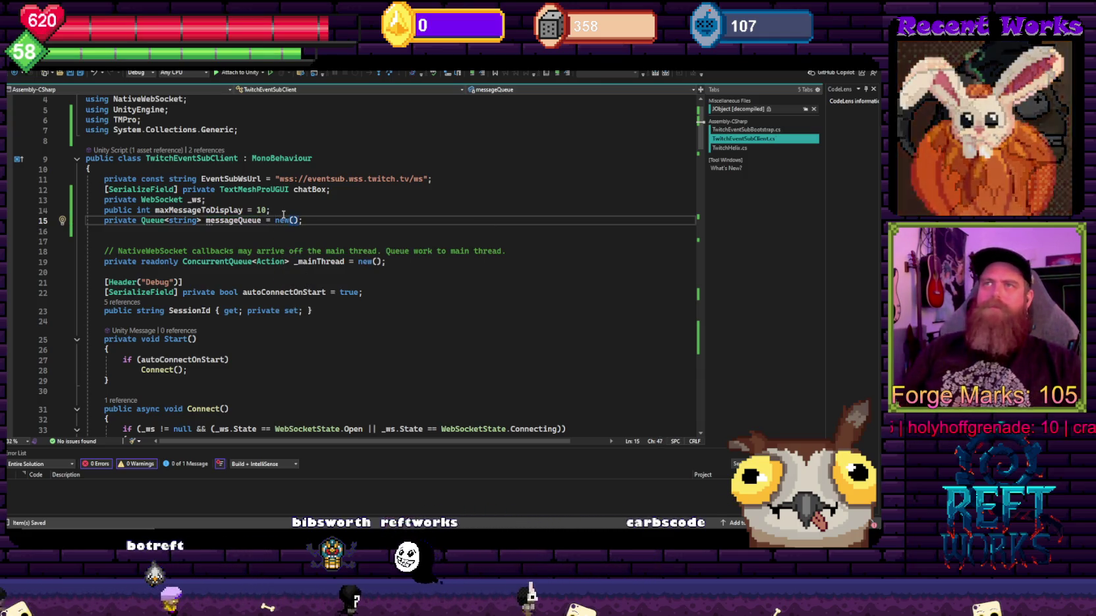
{"action": "key", "text": "alt+Tab"}
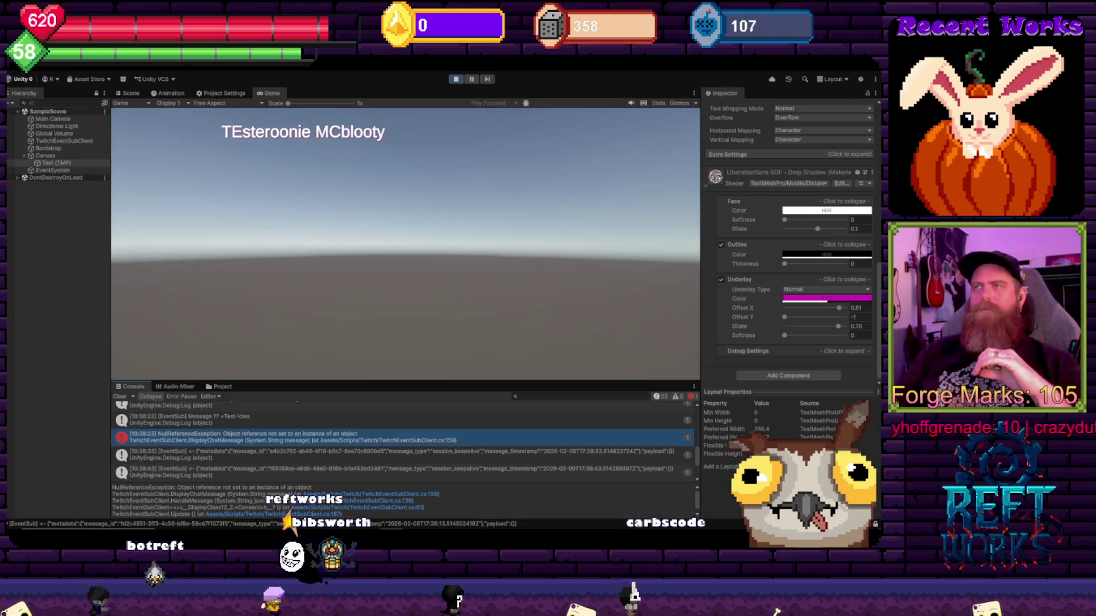
Step: Stop play mode and give the chat Text (TMP) width 800 and the Drop Shadow material
{"action": "left_click", "coordinate": [455, 79]}
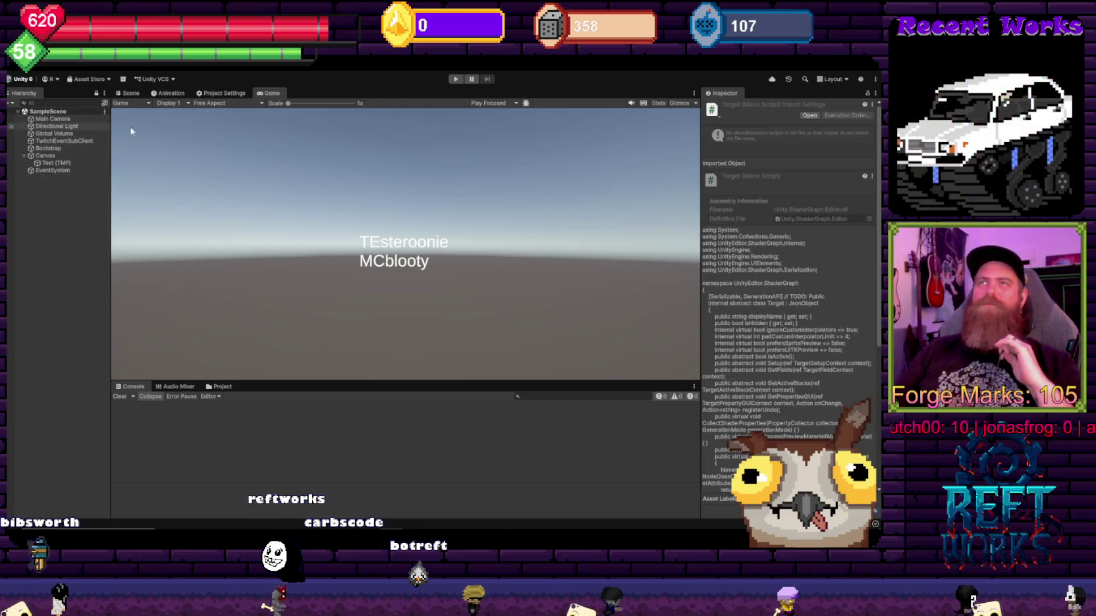
{"action": "left_click", "coordinate": [54, 163]}
{"action": "double_click", "coordinate": [783, 168]}
{"action": "type", "text": "800"}
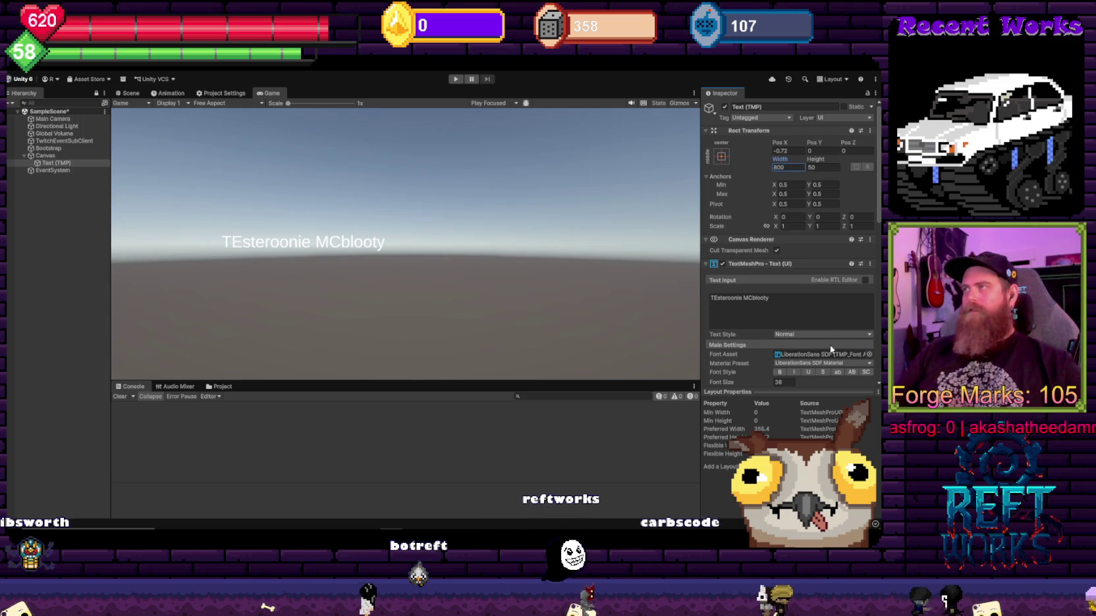
{"action": "scroll", "coordinate": [797, 251], "scroll_direction": "down", "scroll_amount": 3}
{"action": "left_click", "coordinate": [810, 289]}
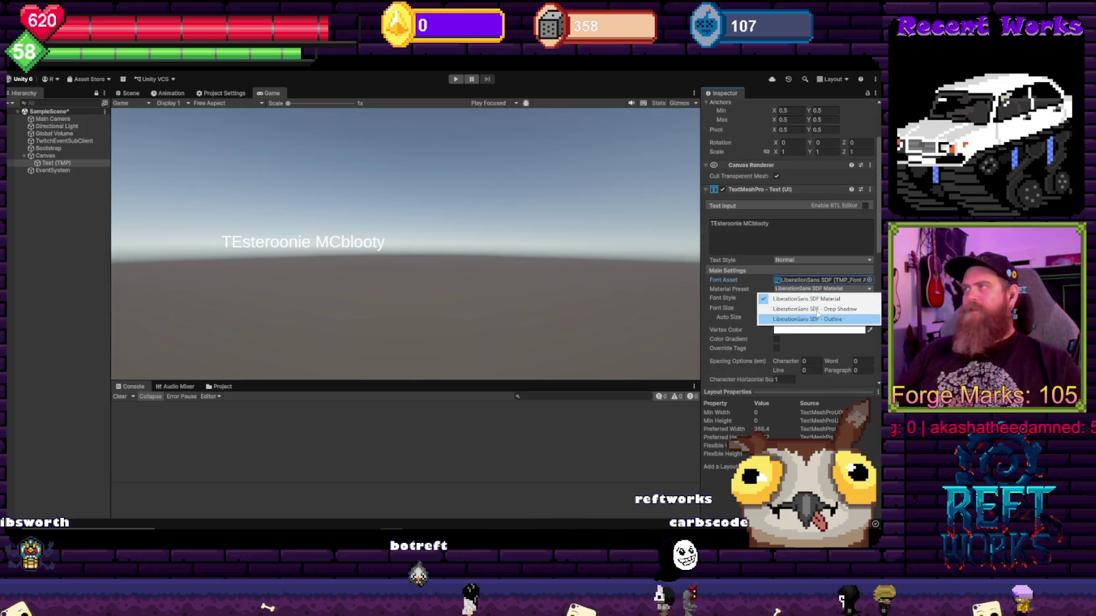
{"action": "left_click", "coordinate": [818, 310]}
Step: Move the chat text box to the upper left, save the scene, and run it
{"action": "scroll", "coordinate": [854, 337], "scroll_direction": "down", "scroll_amount": 1}
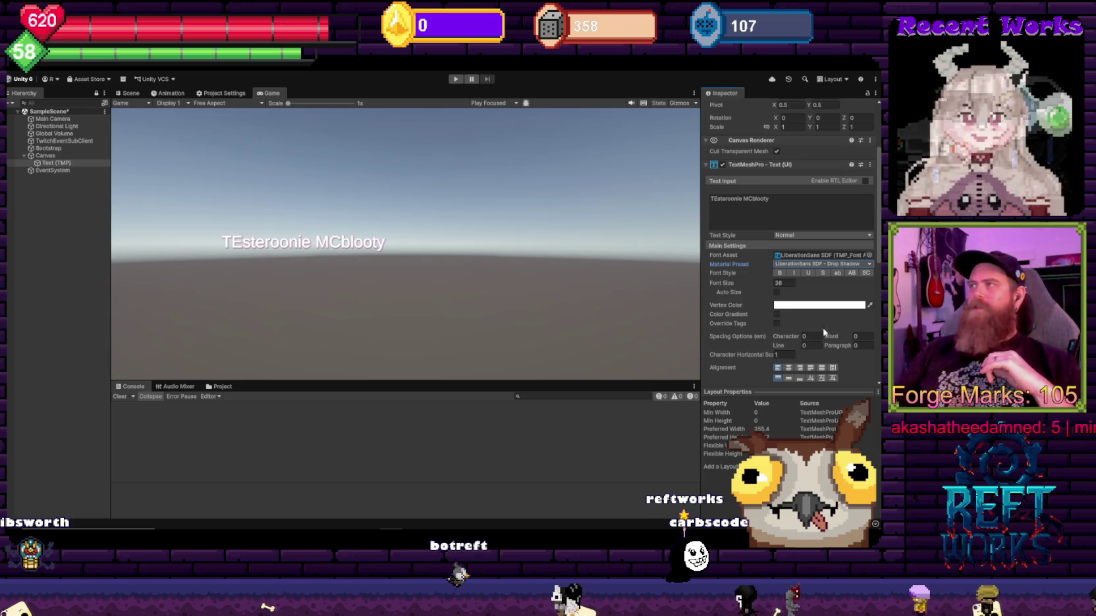
{"action": "scroll", "coordinate": [789, 314], "scroll_direction": "up", "scroll_amount": 2}
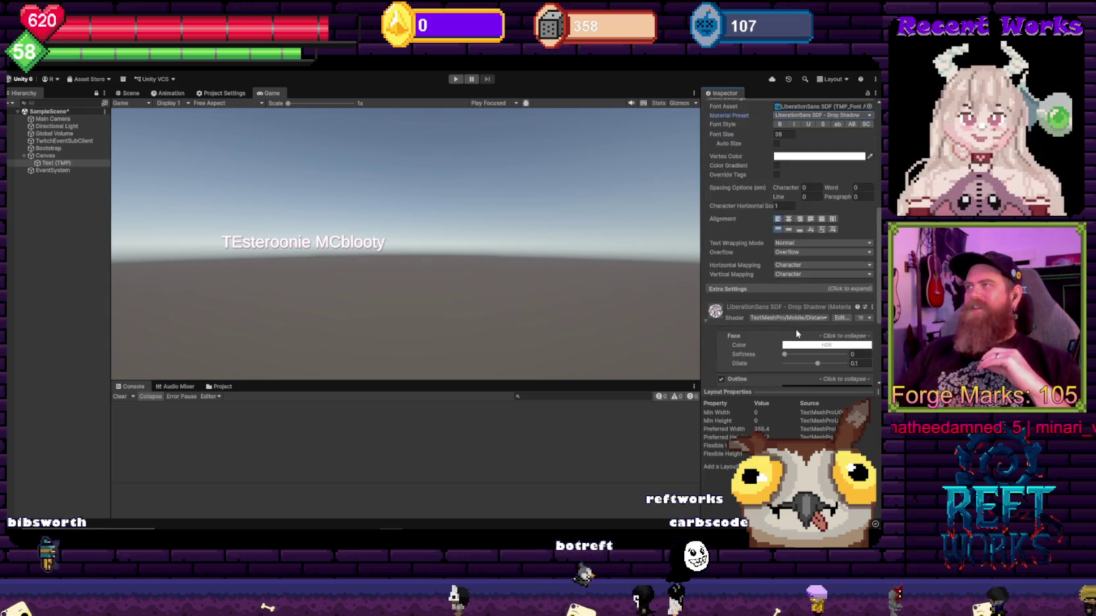
{"action": "scroll", "coordinate": [858, 201], "scroll_direction": "up", "scroll_amount": 2}
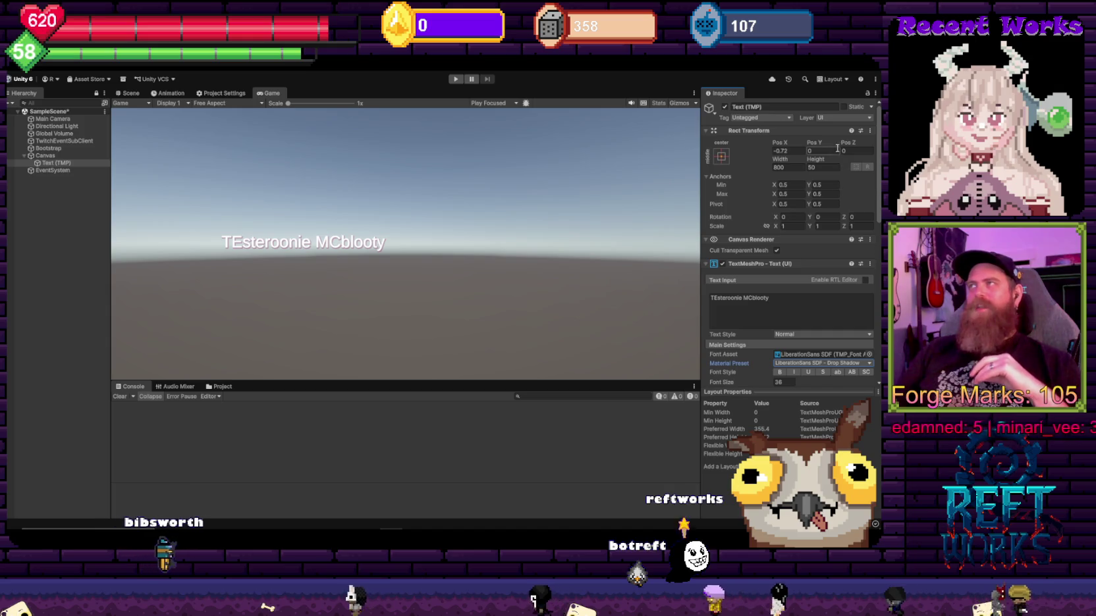
{"action": "mouse_move", "coordinate": [815, 143]}
{"action": "left_mouse_down"}
{"action": "mouse_move", "coordinate": [322, 166]}
{"action": "mouse_move", "coordinate": [48, 277]}
{"action": "mouse_move", "coordinate": [490, 276]}
{"action": "mouse_move", "coordinate": [384, 274]}
{"action": "mouse_move", "coordinate": [782, 145]}
{"action": "mouse_move", "coordinate": [401, 200]}
{"action": "mouse_move", "coordinate": [490, 230]}
{"action": "left_mouse_up"}
{"action": "key", "text": "ctrl+s"}
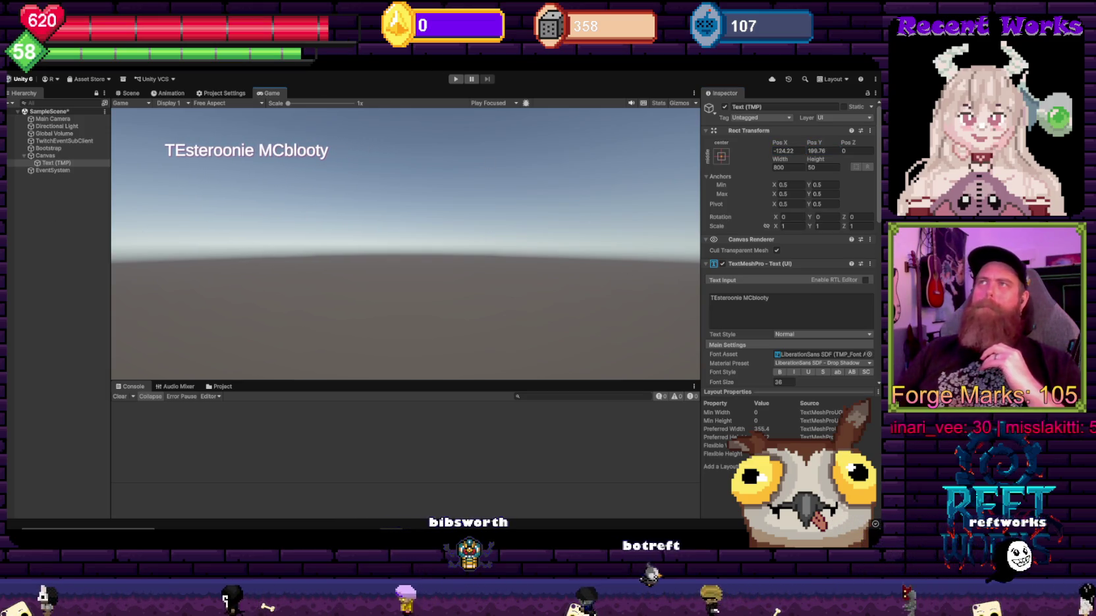
{"action": "left_click", "coordinate": [455, 79]}
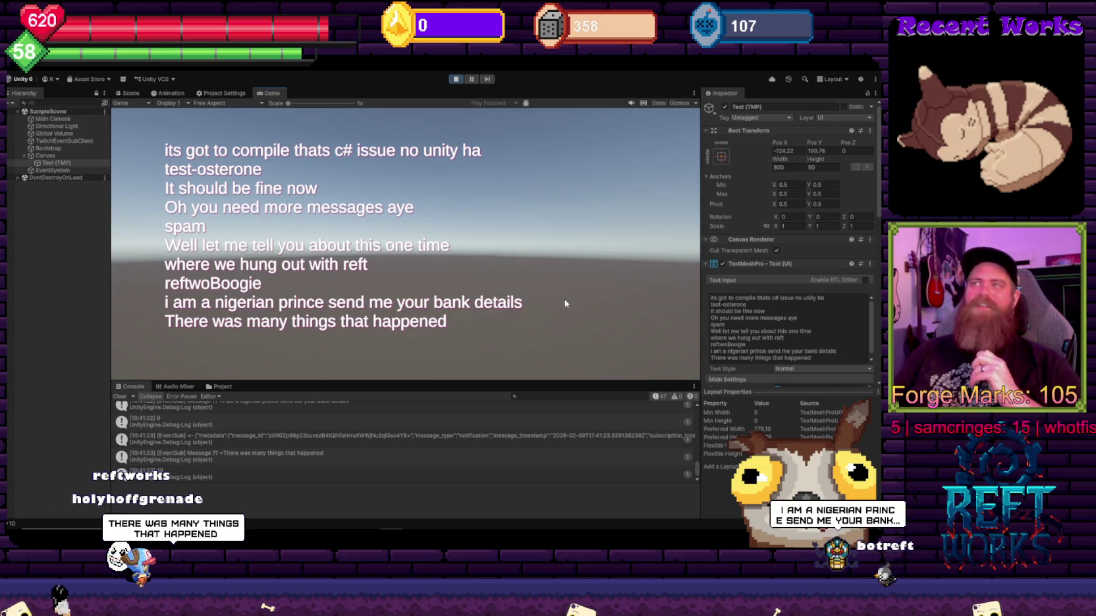
Step: Raise the chat Text (TMP) block to Pos Y 237.45 as new messages scroll in
{"action": "scroll", "coordinate": [777, 298], "scroll_direction": "down", "scroll_amount": 1}
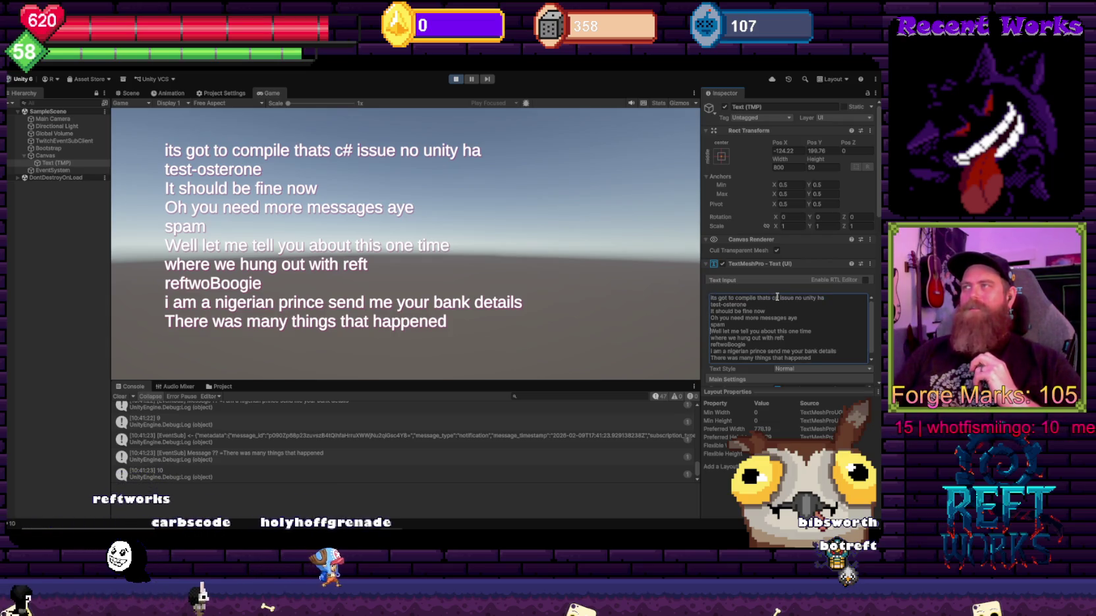
{"action": "scroll", "coordinate": [778, 297], "scroll_direction": "down", "scroll_amount": 1}
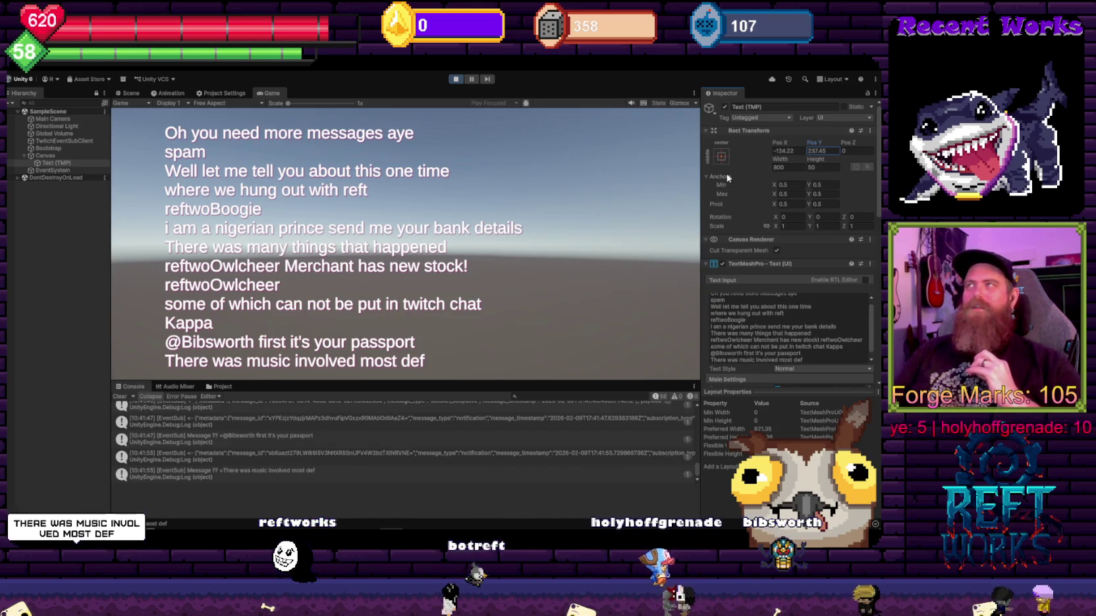
Step: Shift the chat text block left to Pos X -198.8, then nudge it higher
{"action": "left_click_drag", "start_coordinate": [780, 142], "coordinate": [702, 150]}
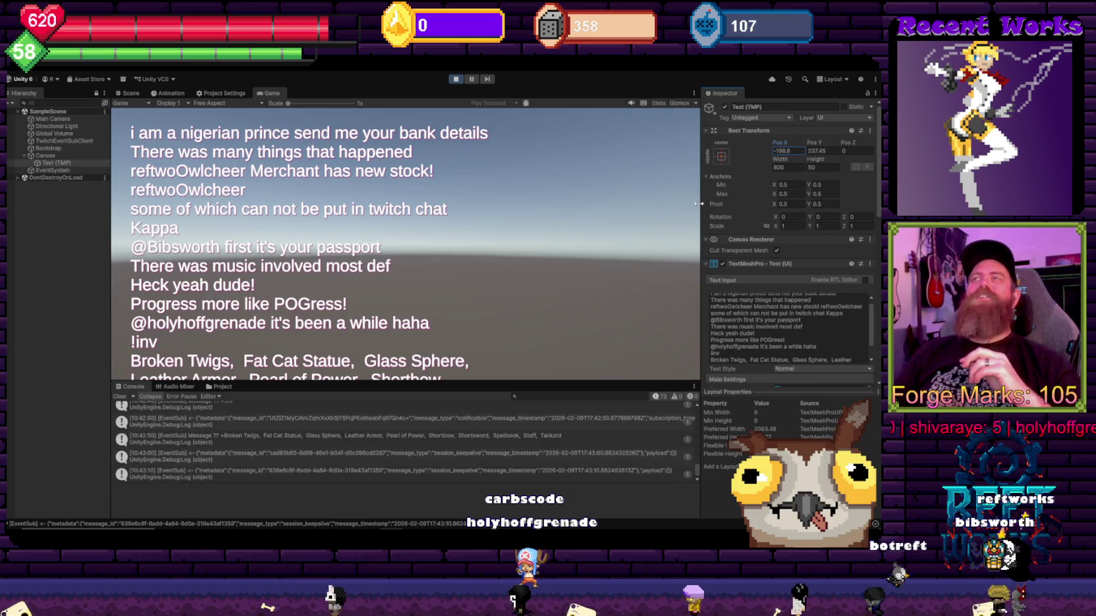
{"action": "left_click_drag", "start_coordinate": [826, 144], "coordinate": [858, 146]}
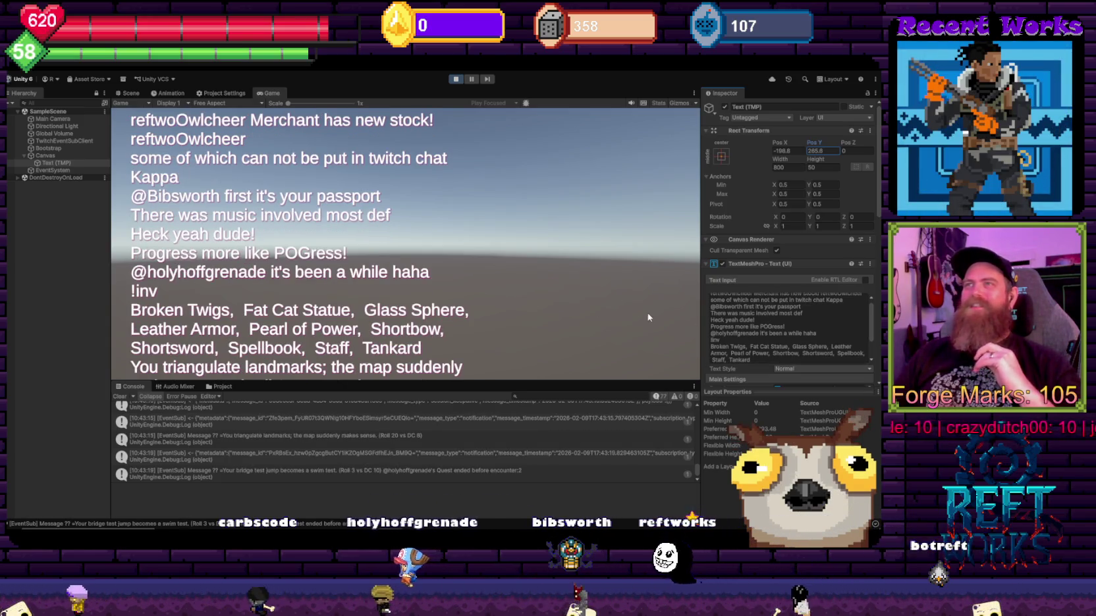
Step: Raise the chat text block to Pos Y 285.8 so the latest roll results stay visible
{"action": "scroll", "coordinate": [753, 323], "scroll_direction": "down", "scroll_amount": 2}
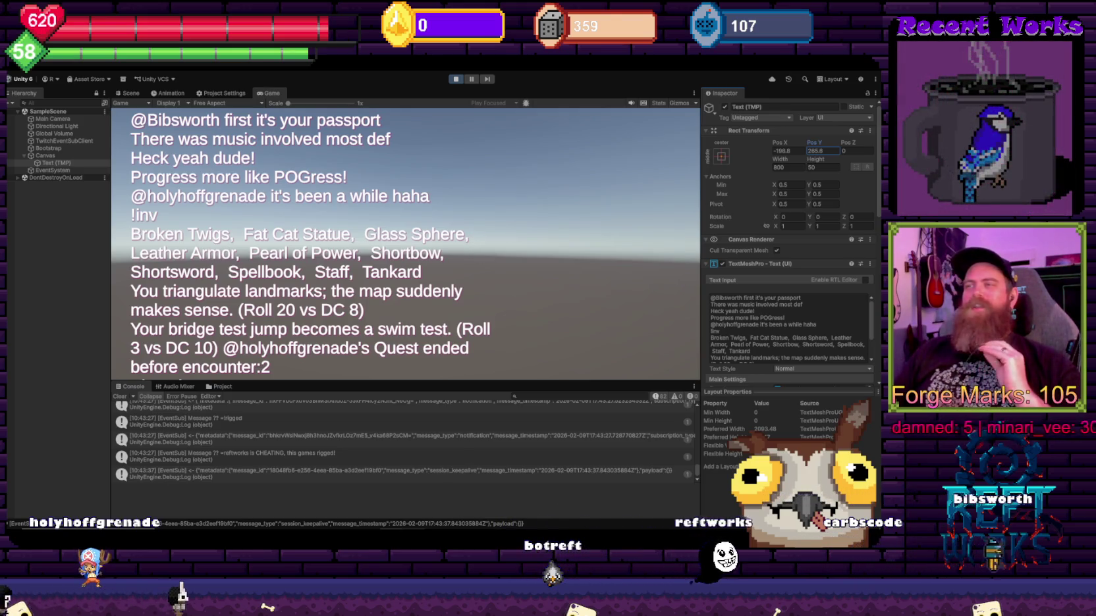
{"action": "mouse_move", "coordinate": [414, 530]}
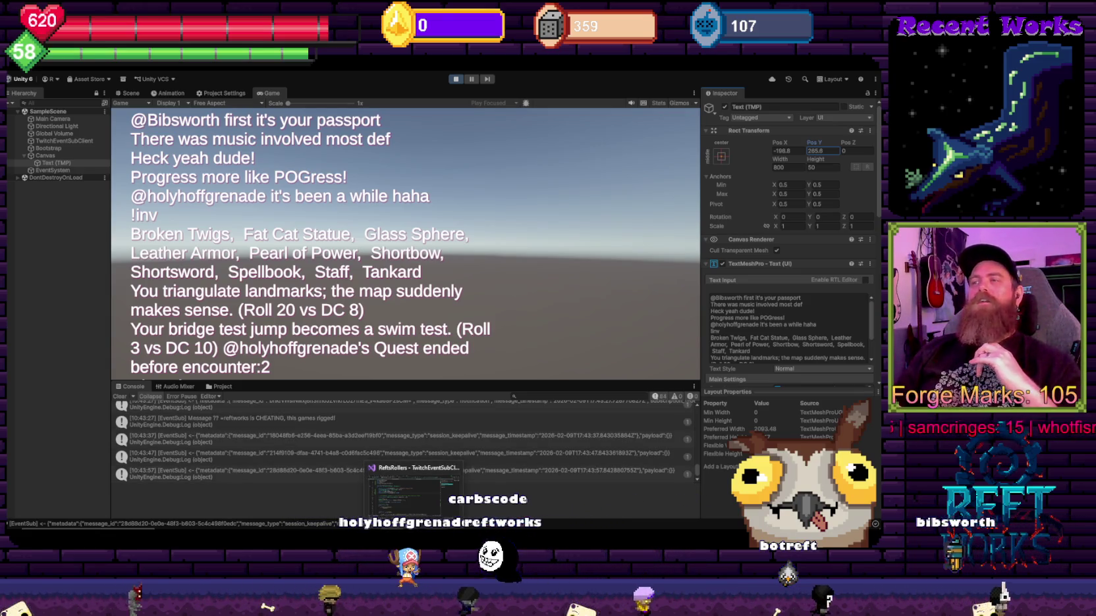
Step: Check the Start method of TwitchEventSubClient in Visual Studio, then watch the chat in Unity
{"action": "left_click", "coordinate": [414, 491]}
{"action": "left_click", "coordinate": [296, 353]}
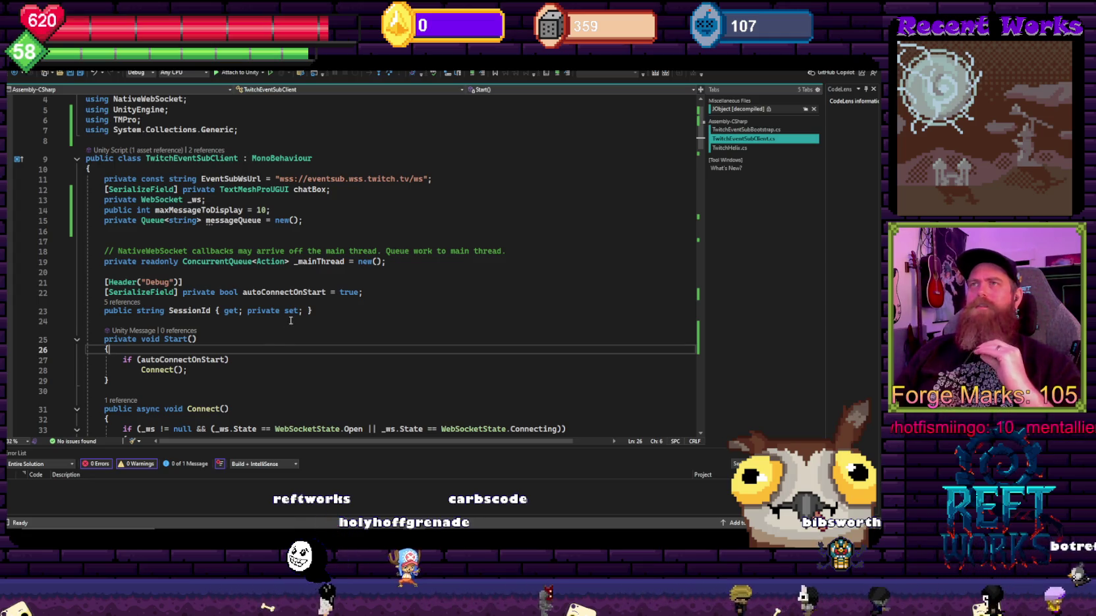
{"action": "key", "text": "alt+Tab"}
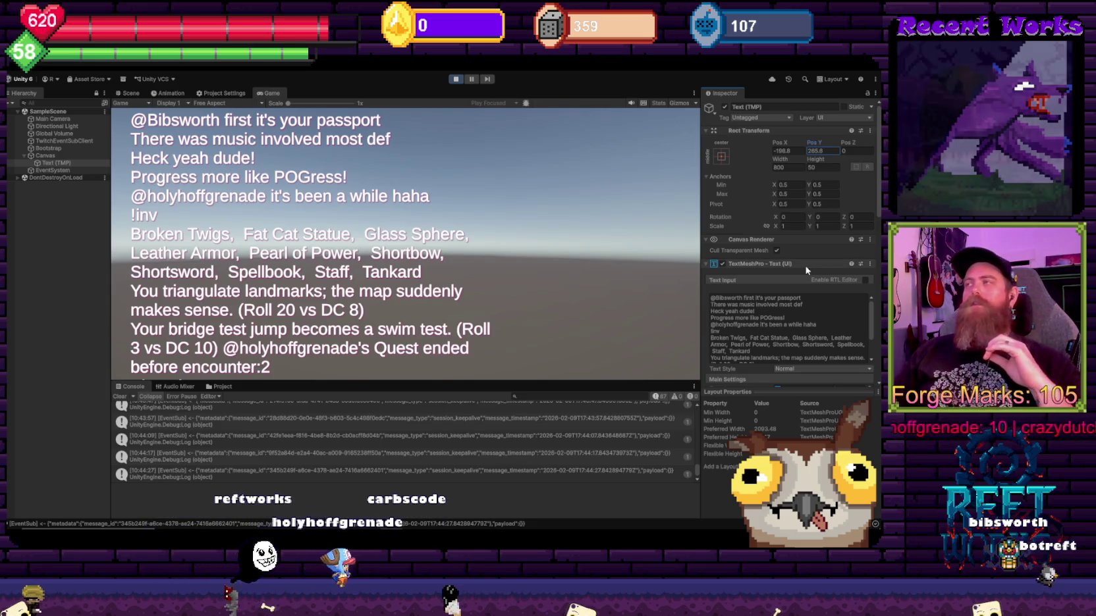
Step: Revisit the script around blank line 24, then bring Unity's project asset folders into view
{"action": "key", "text": "alt+Tab"}
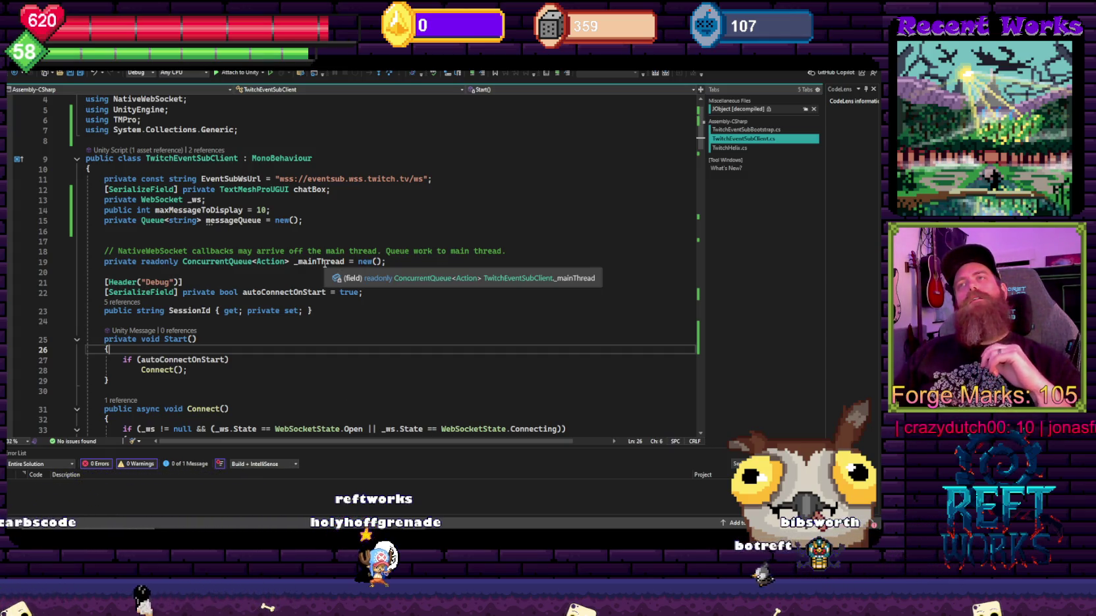
{"action": "left_click_drag", "start_coordinate": [108, 162], "coordinate": [460, 432]}
{"action": "left_click", "coordinate": [461, 326]}
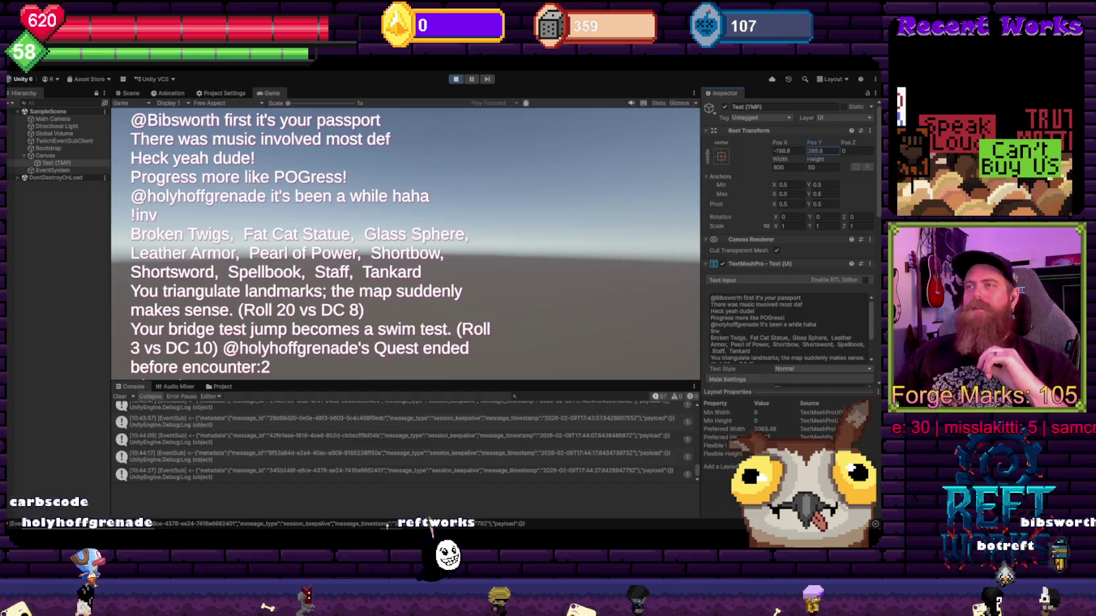
{"action": "key", "text": "alt+Tab"}
{"action": "left_click", "coordinate": [219, 387]}
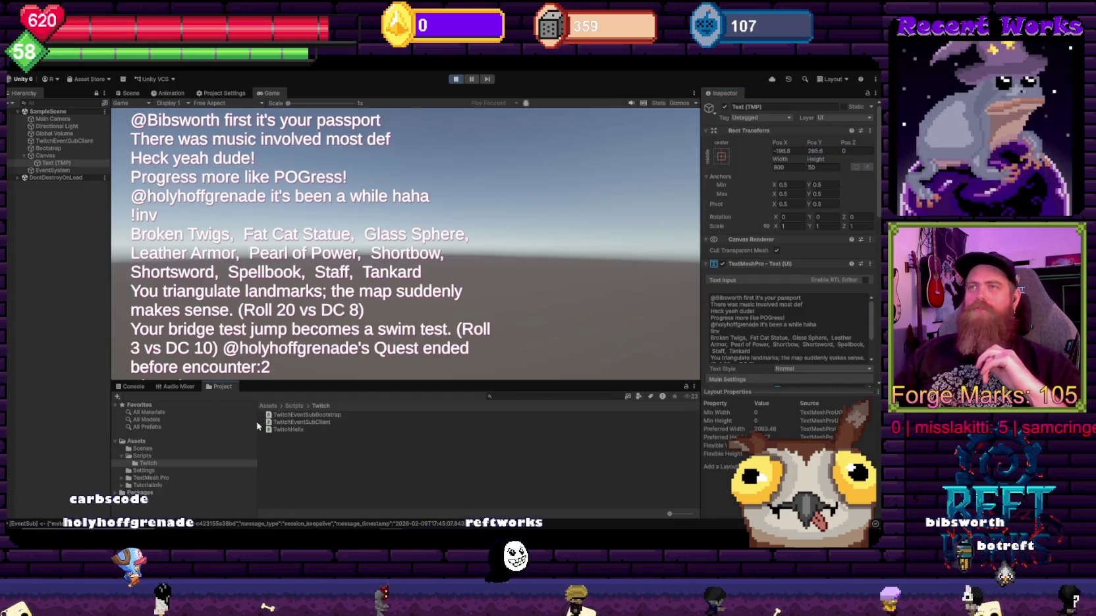
Step: Create a Singletons folder inside Scripts and open it
{"action": "left_click", "coordinate": [145, 457]}
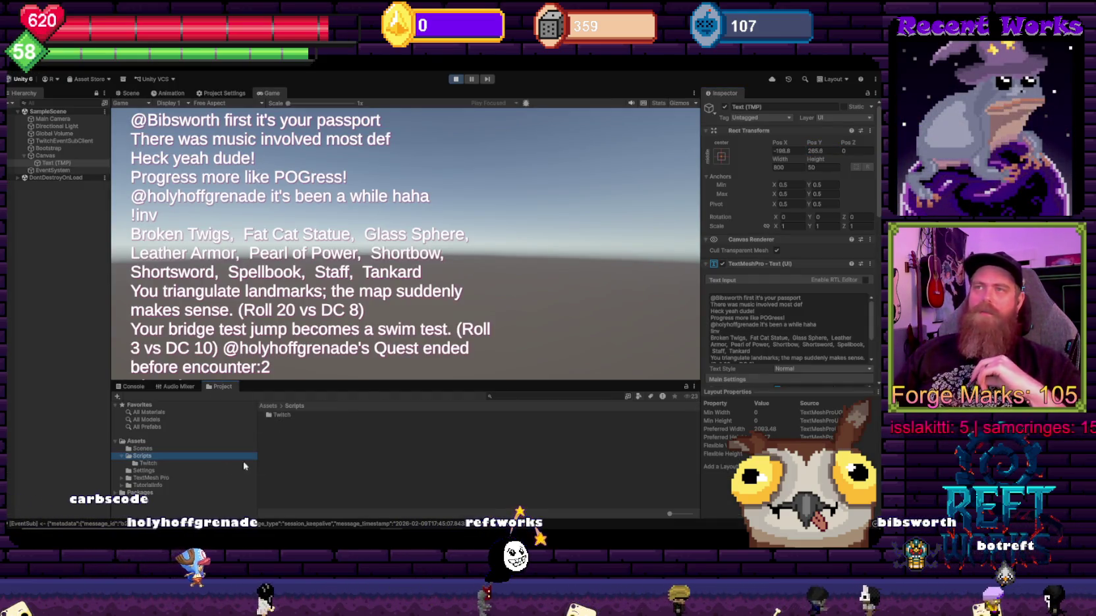
{"action": "right_click", "coordinate": [311, 461]}
{"action": "mouse_move", "coordinate": [336, 198]}
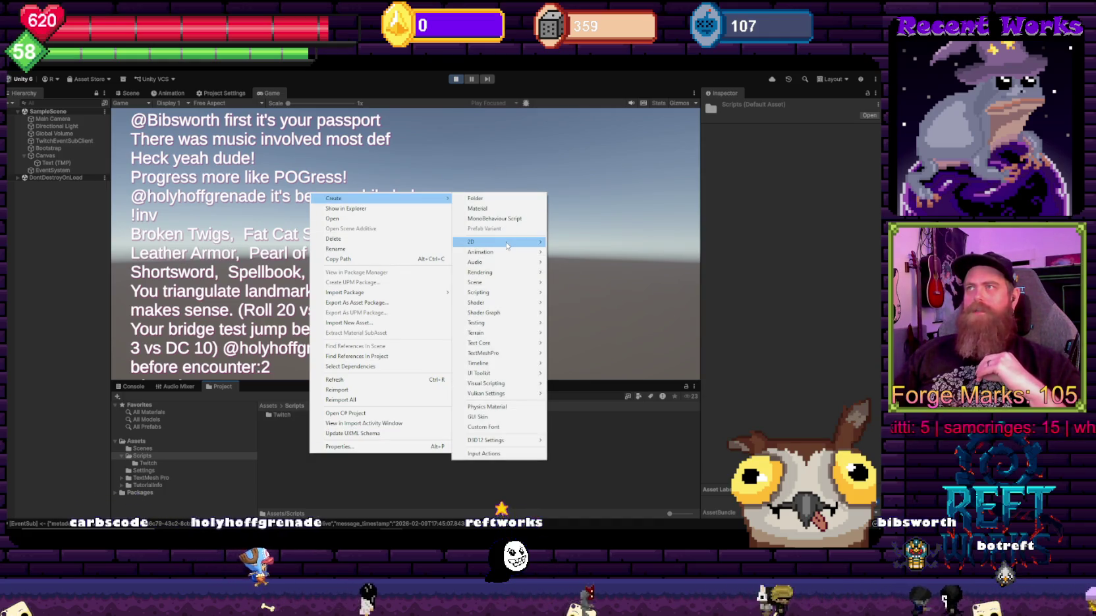
{"action": "mouse_move", "coordinate": [516, 298]}
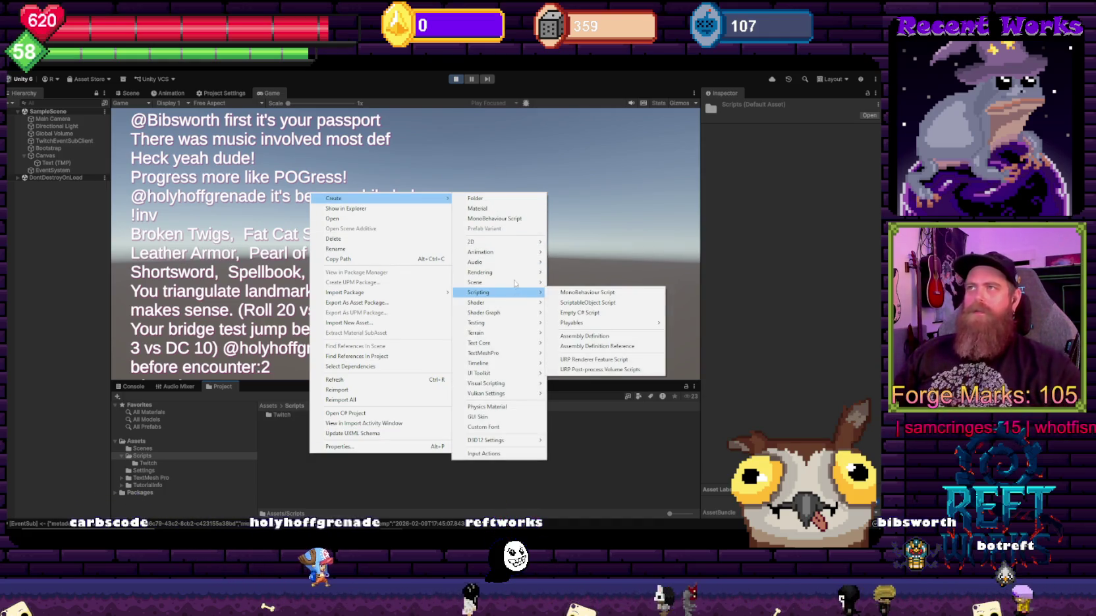
{"action": "left_click", "coordinate": [497, 198]}
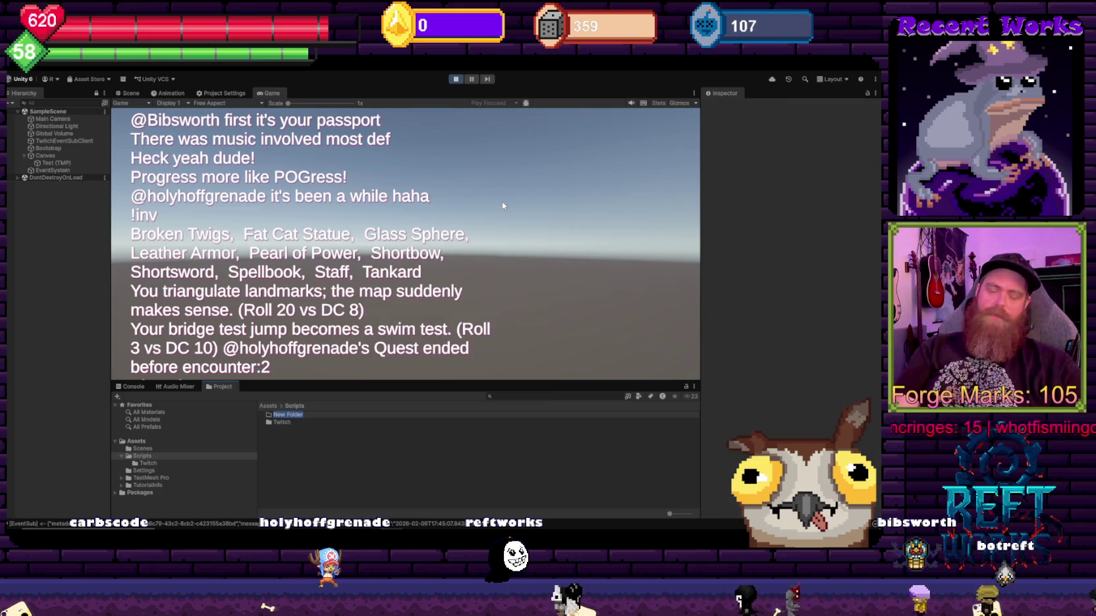
{"action": "type", "text": "letons"}
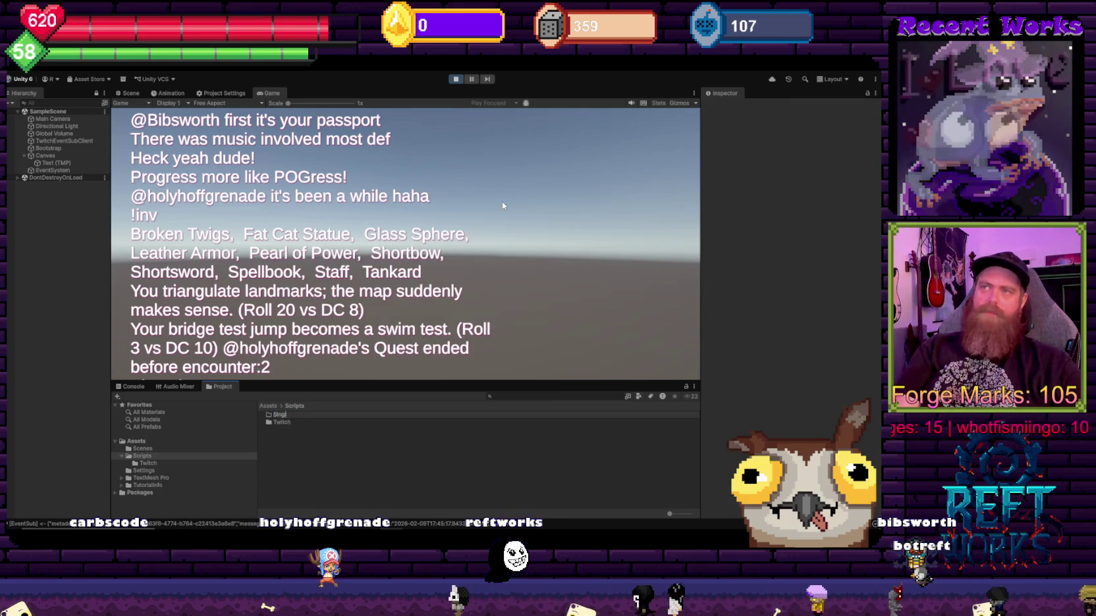
{"action": "key", "text": "Return"}
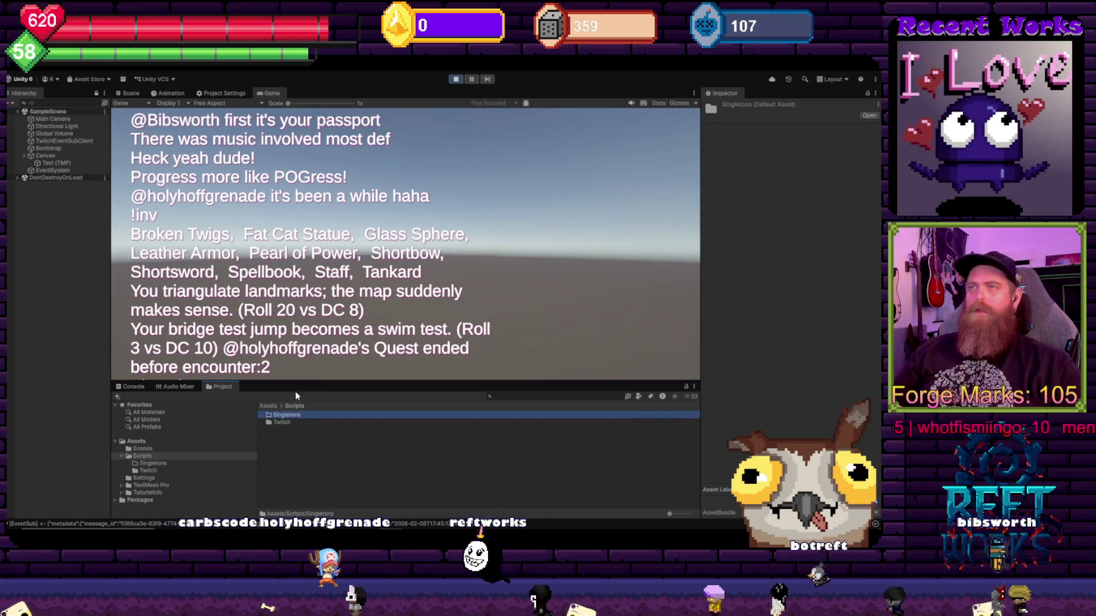
{"action": "double_click", "coordinate": [286, 414]}
Step: Add an EventHandler MonoBehaviour script in Singletons and open it in the code editor
{"action": "right_click", "coordinate": [287, 422]}
{"action": "key", "text": "Escape"}
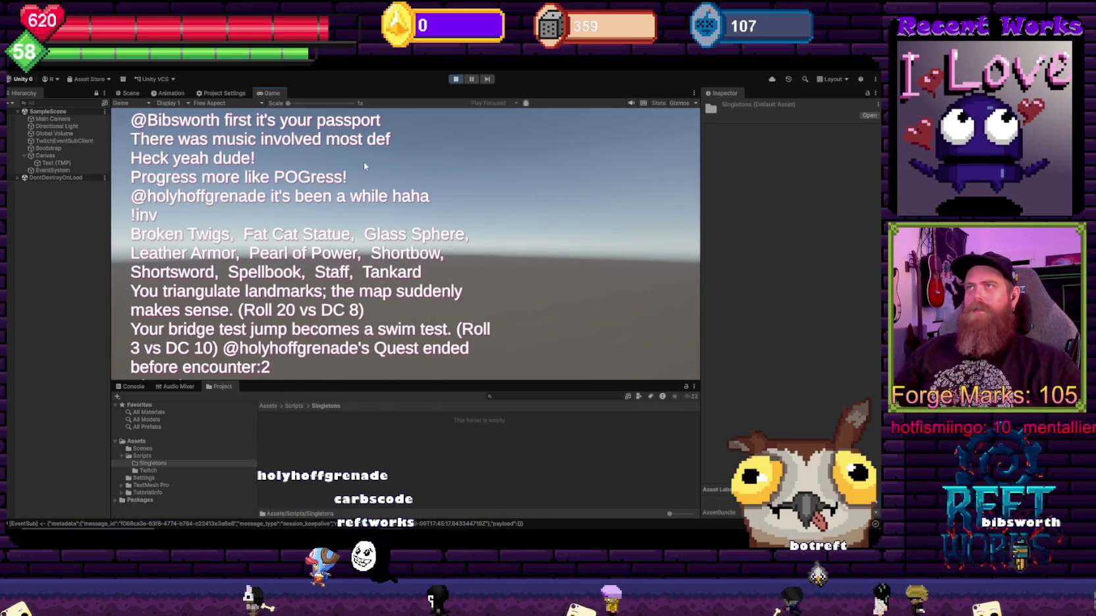
{"action": "right_click", "coordinate": [332, 174]}
{"action": "mouse_move", "coordinate": [393, 183]}
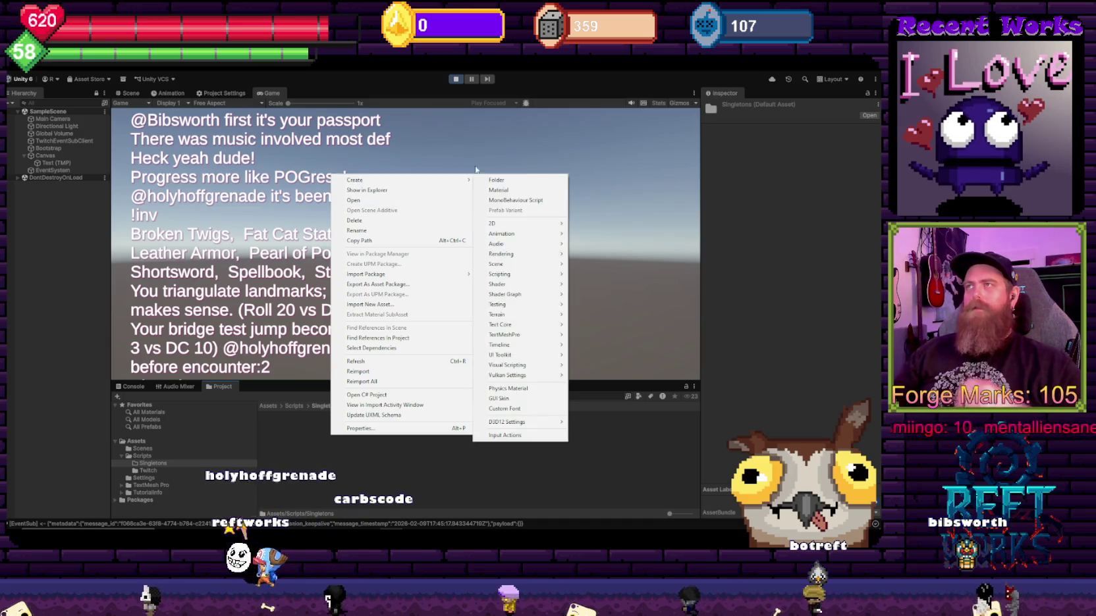
{"action": "left_click", "coordinate": [516, 200]}
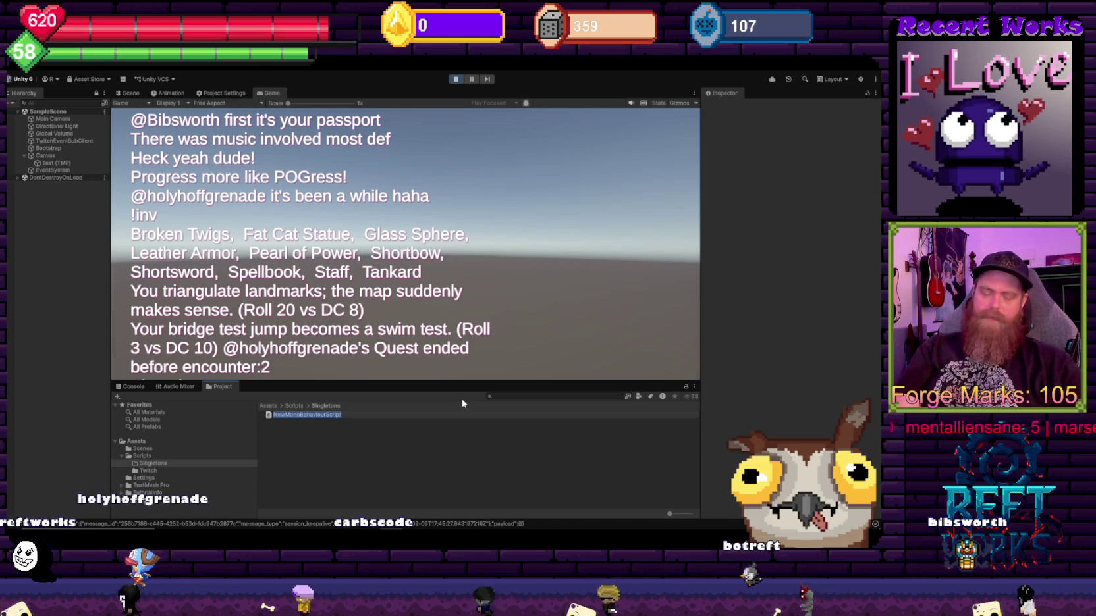
{"action": "type", "text": "EventHandler"}
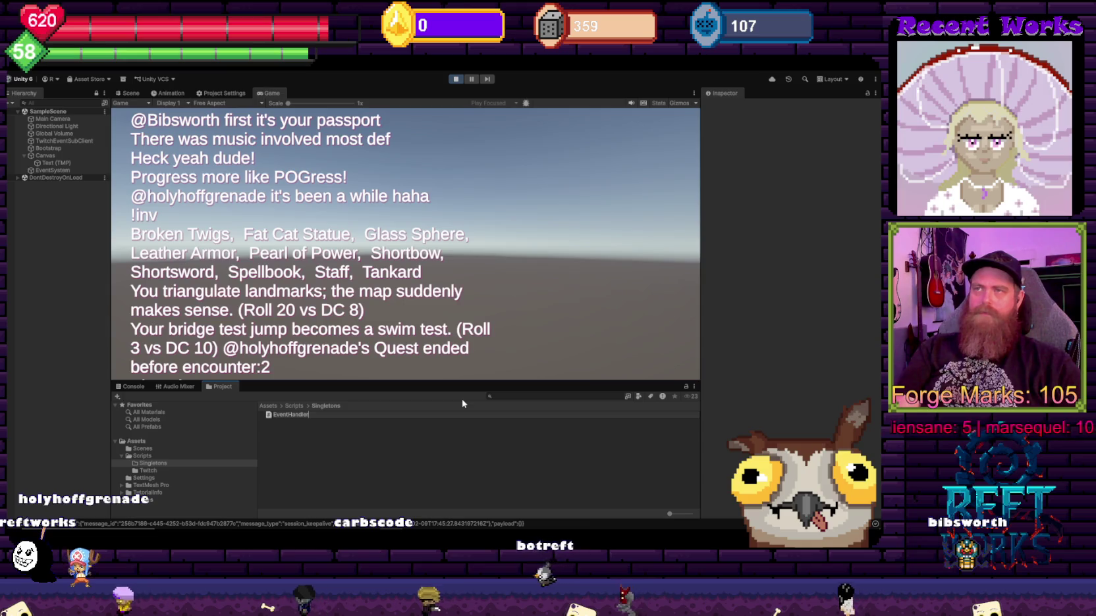
{"action": "key", "text": "Return"}
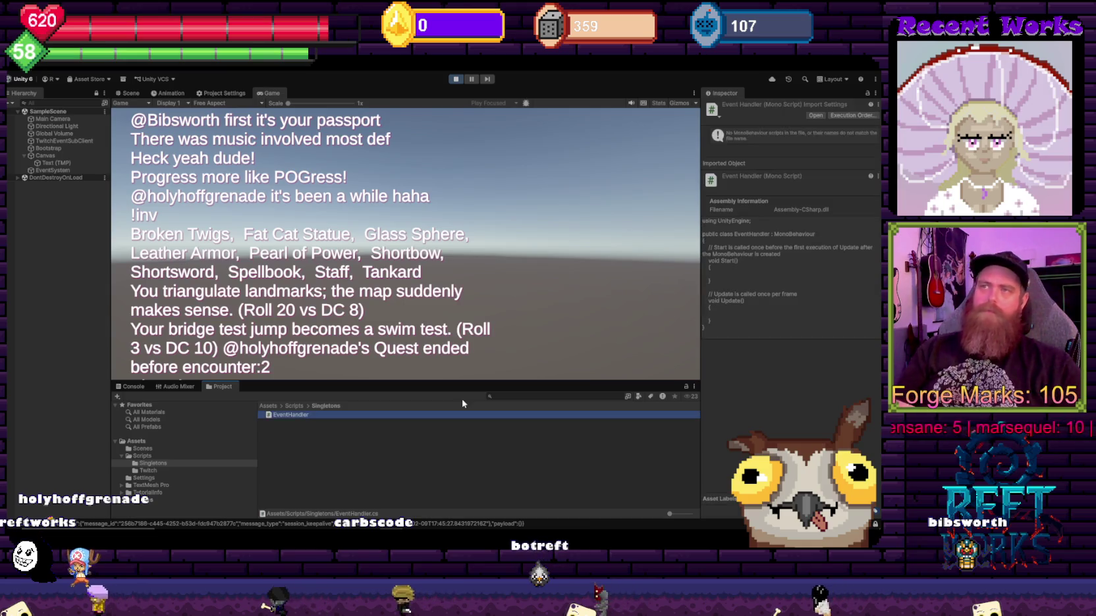
{"action": "double_click", "coordinate": [299, 416]}
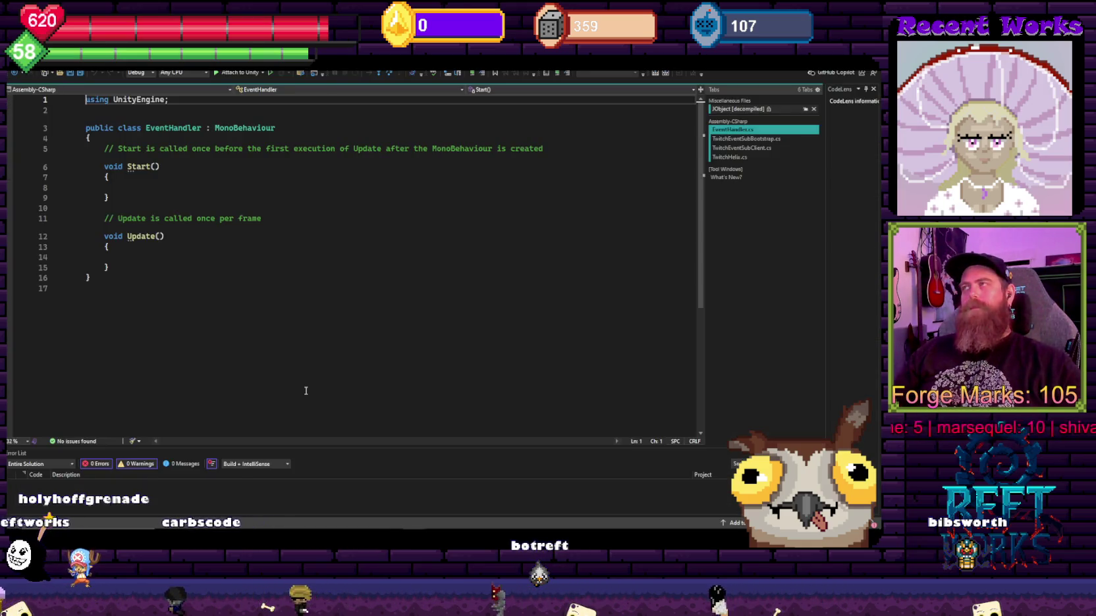
Step: Replace the template Start and Update methods with a public static Instance field
{"action": "mouse_move", "coordinate": [132, 267]}
{"action": "left_mouse_down"}
{"action": "mouse_move", "coordinate": [106, 247]}
{"action": "mouse_move", "coordinate": [104, 148]}
{"action": "left_mouse_up"}
{"action": "key", "text": "Delete"}
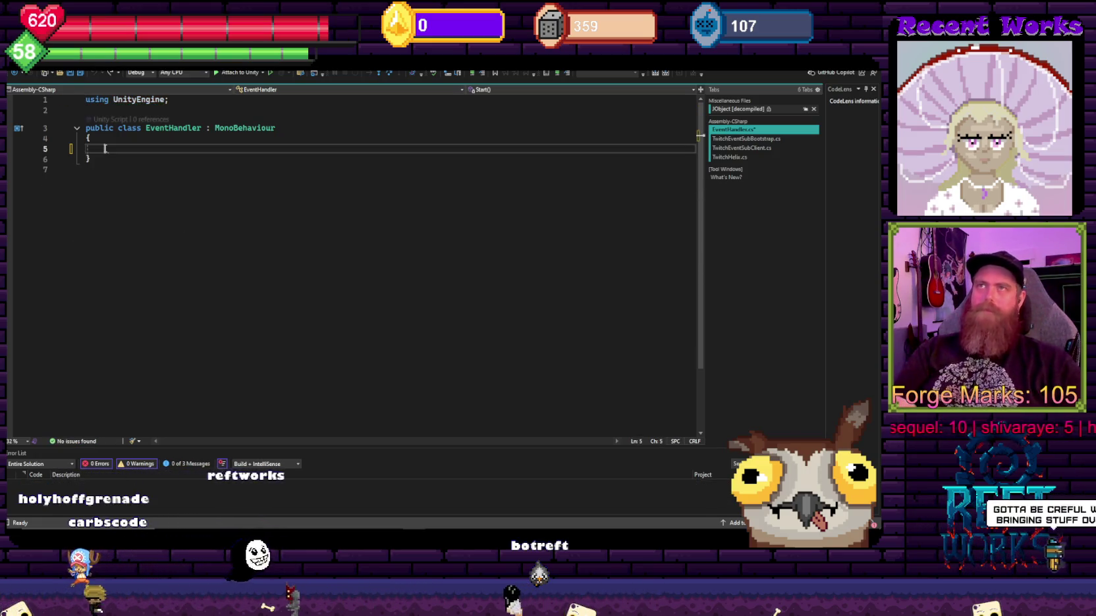
{"action": "type", "text": "public stat"}
{"action": "key", "text": "Tab"}
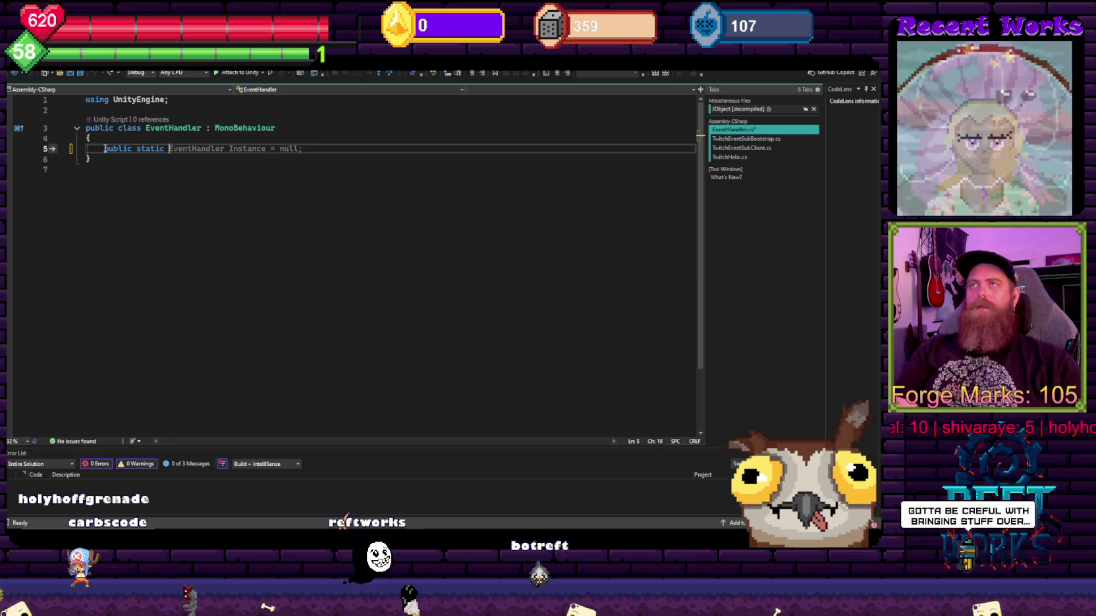
{"action": "key", "text": "BackSpace"}
{"action": "key", "text": "BackSpace"}
{"action": "key", "text": "BackSpace"}
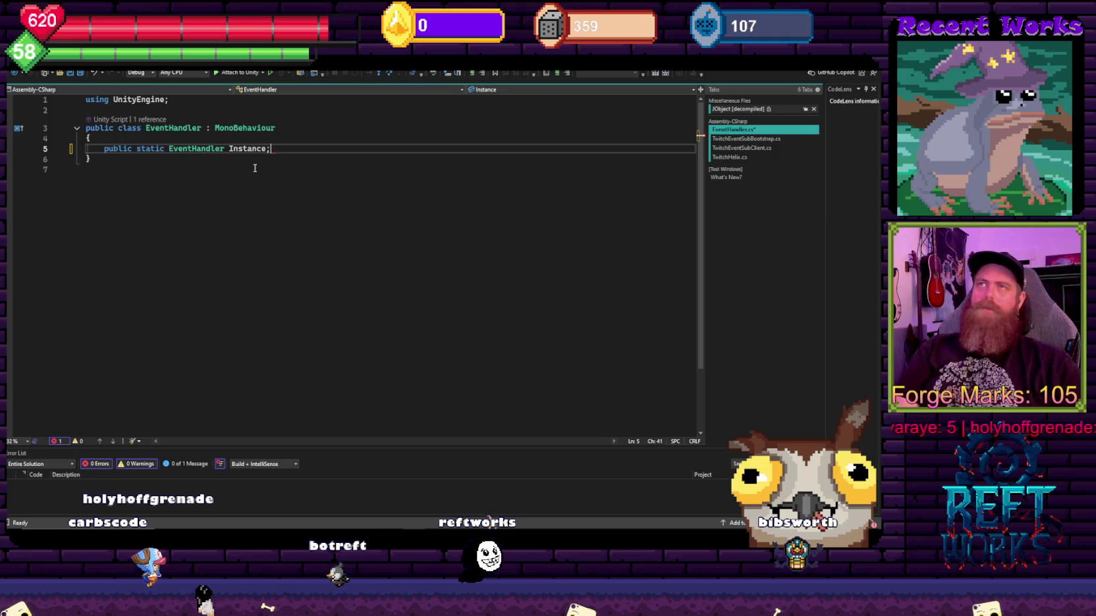
{"action": "key", "text": "Return"}
{"action": "key", "text": "Return"}
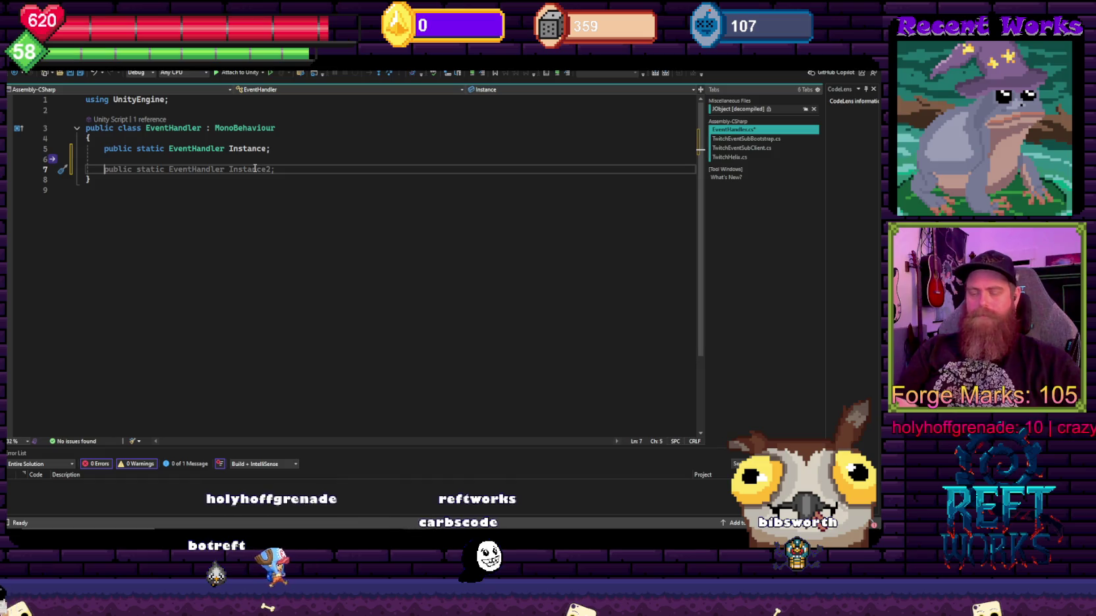
Step: Add an Awake method that sets Instance = this when Instance == null
{"action": "type", "text": "Awake"}
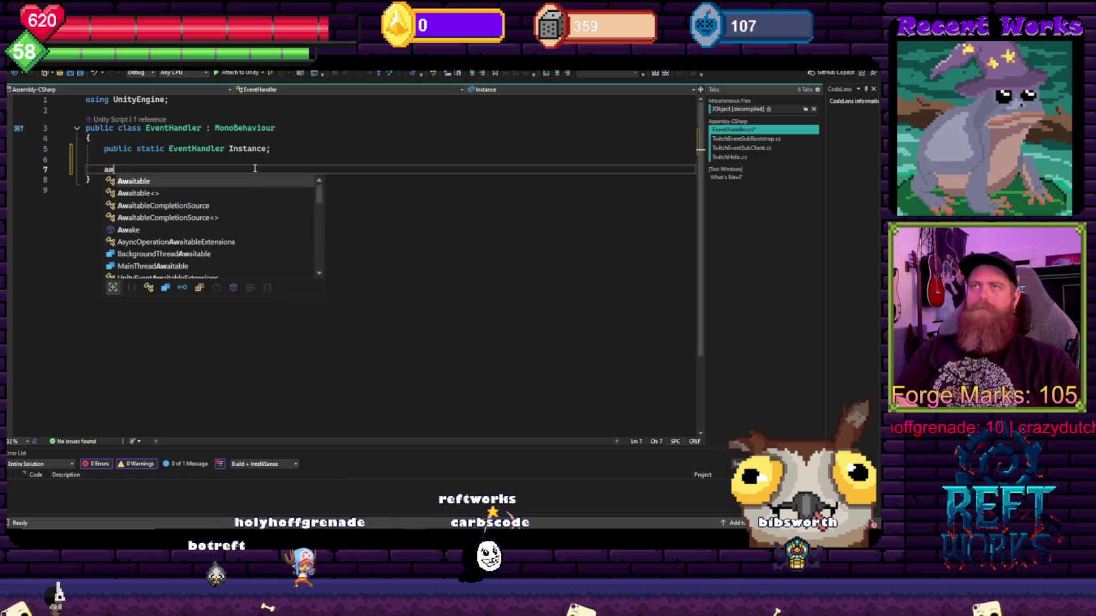
{"action": "key", "text": "Tab"}
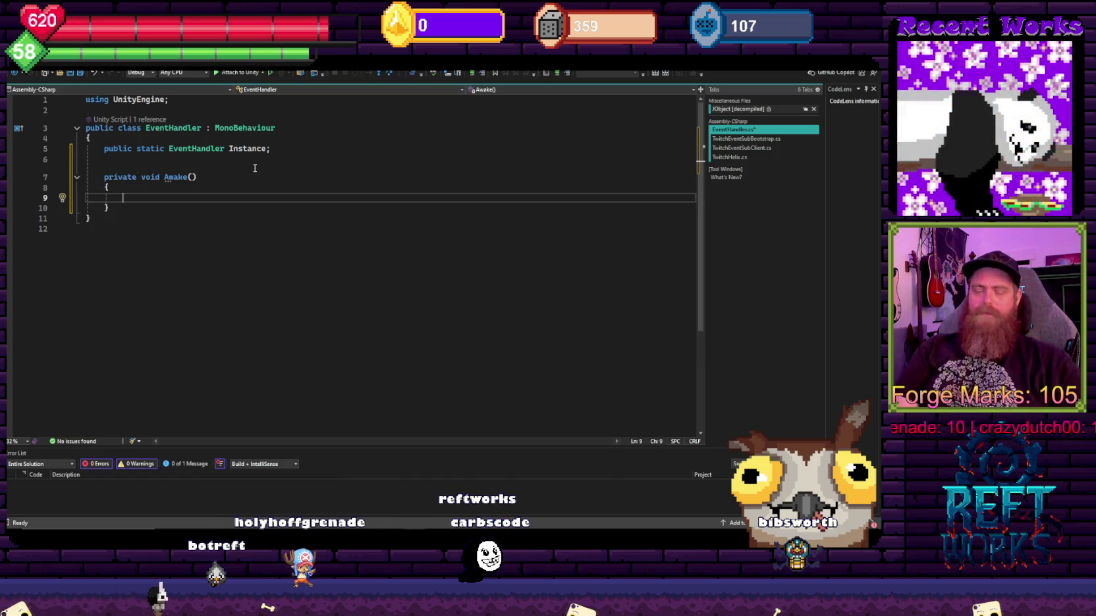
{"action": "type", "text": "if *("}
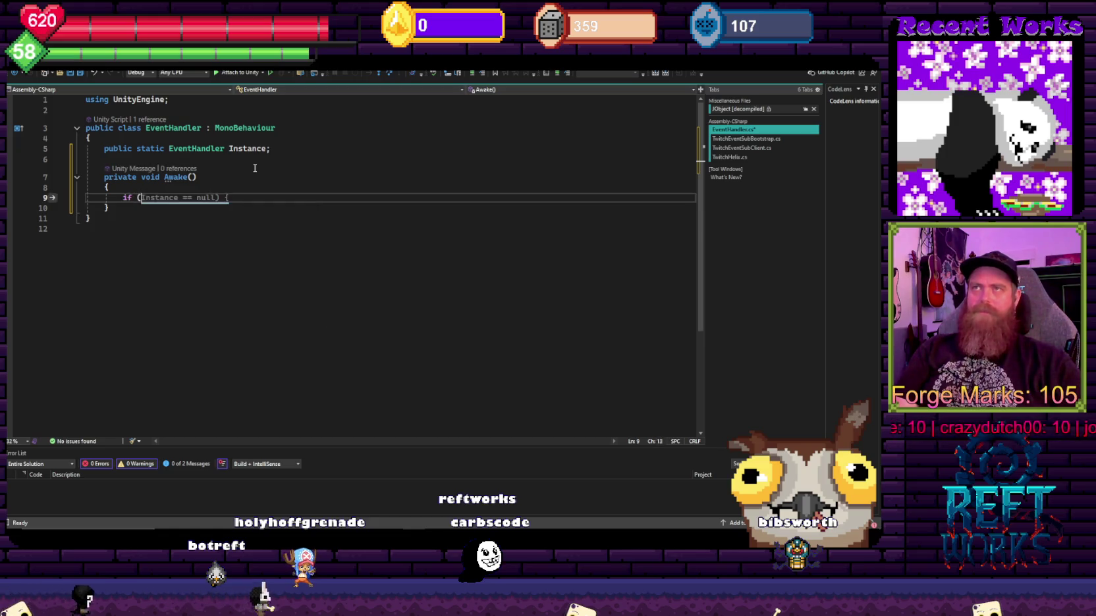
{"action": "type", "text": "indexer"}
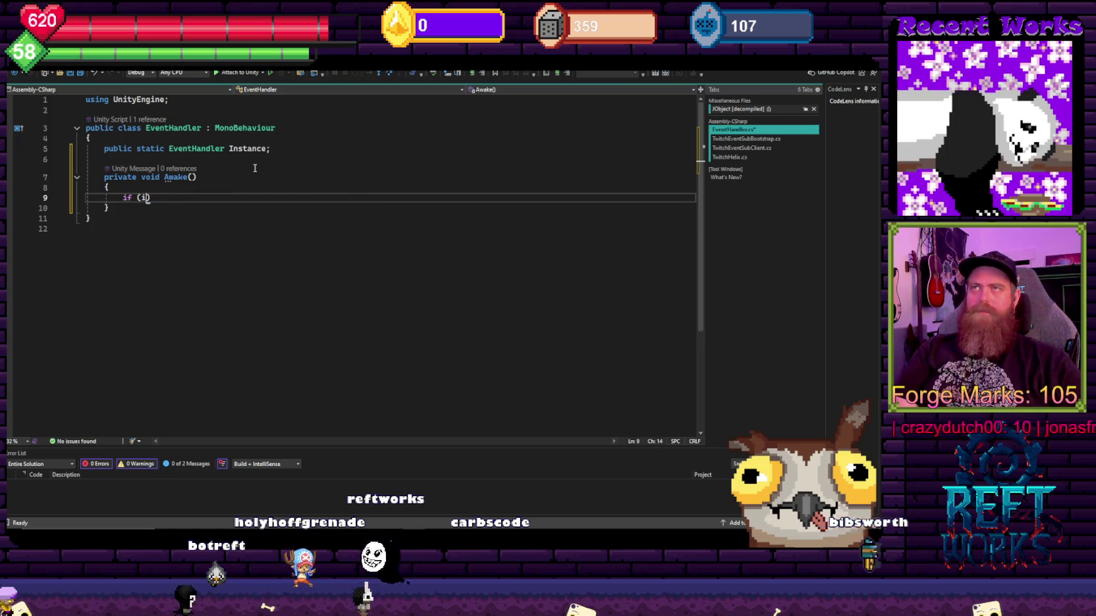
{"action": "type", "text": "uns"}
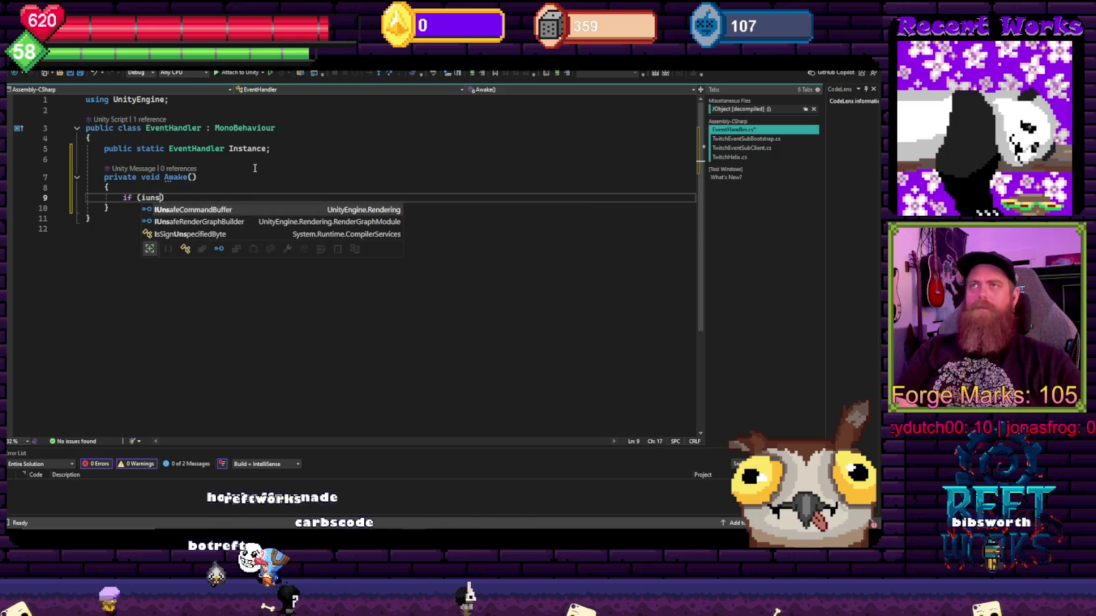
{"action": "key", "text": "BackSpace"}
{"action": "key", "text": "BackSpace"}
{"action": "key", "text": "BackSpace"}
{"action": "type", "text": "Instance == null) {"}
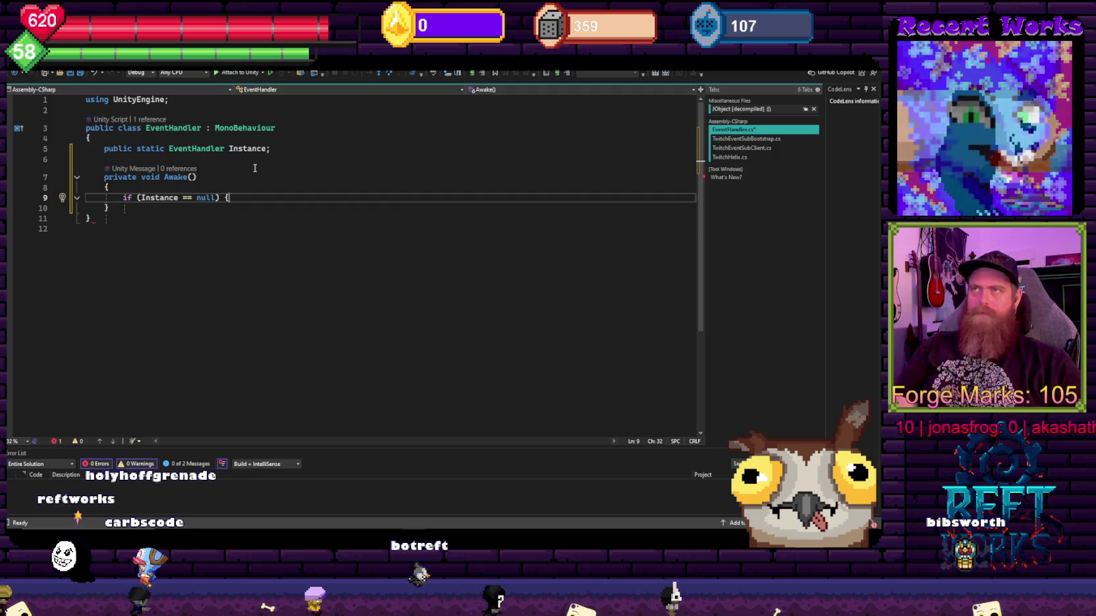
{"action": "key", "text": "BackSpace"}
{"action": "key", "text": "Return"}
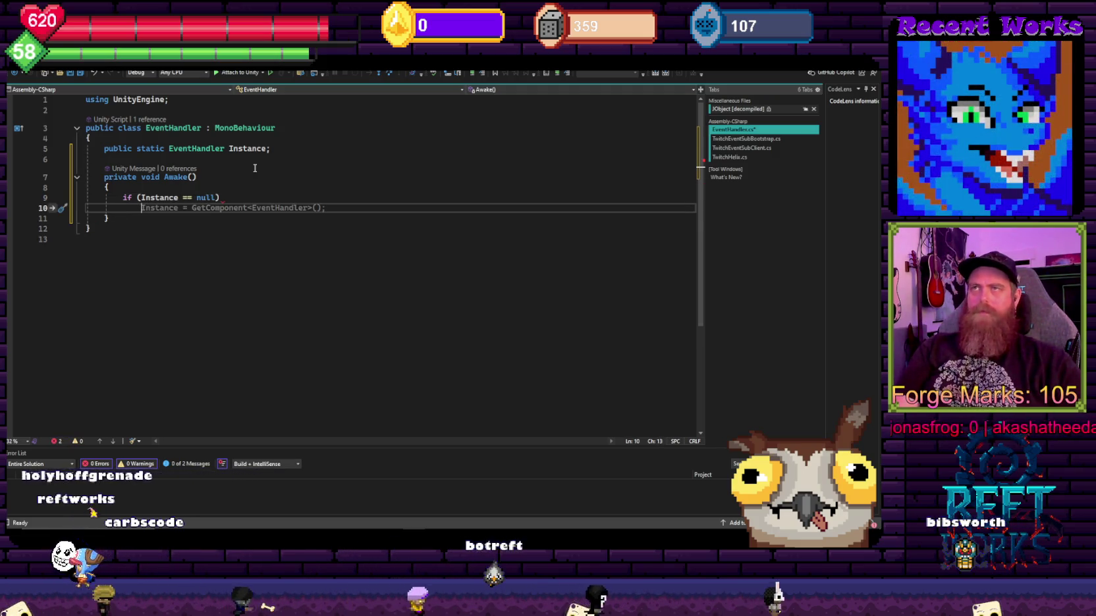
{"action": "type", "text": "inst"}
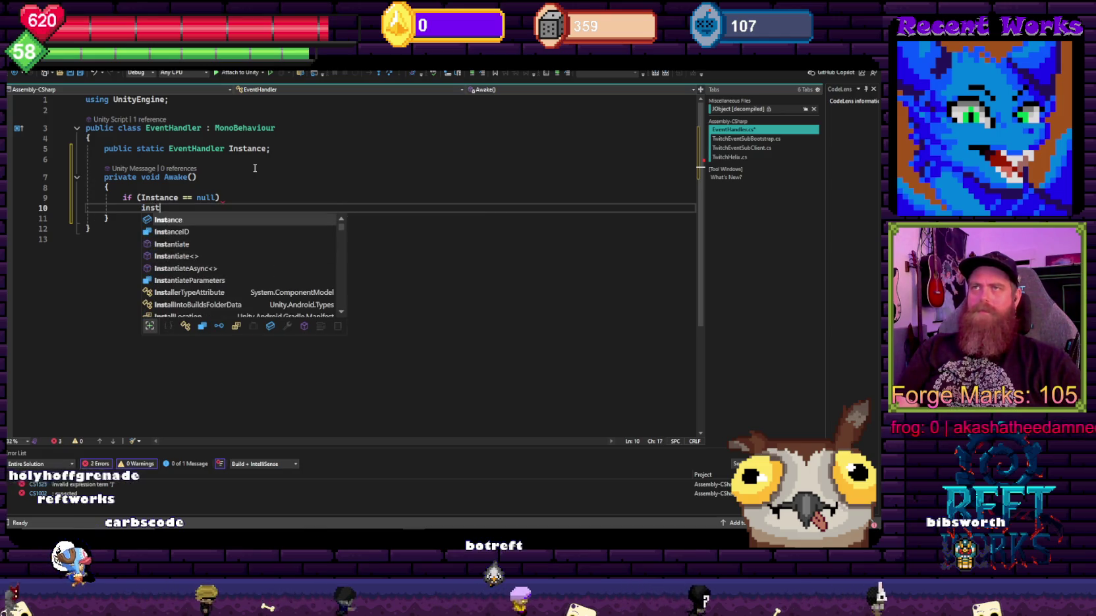
{"action": "type", "text": " = this"}
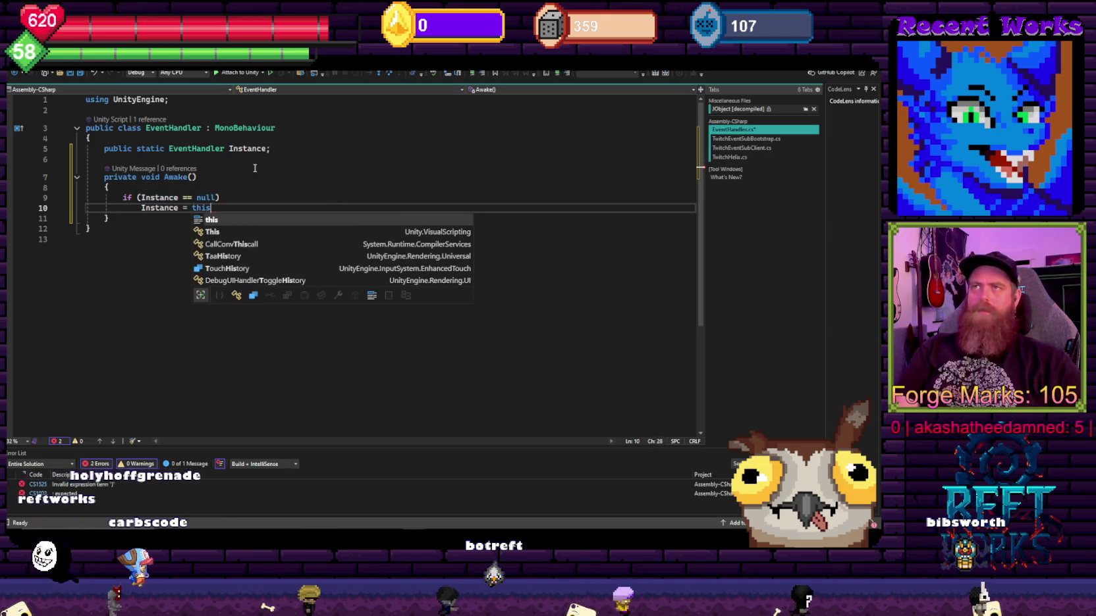
{"action": "key", "text": "Return"}
{"action": "key", "text": "Return"}
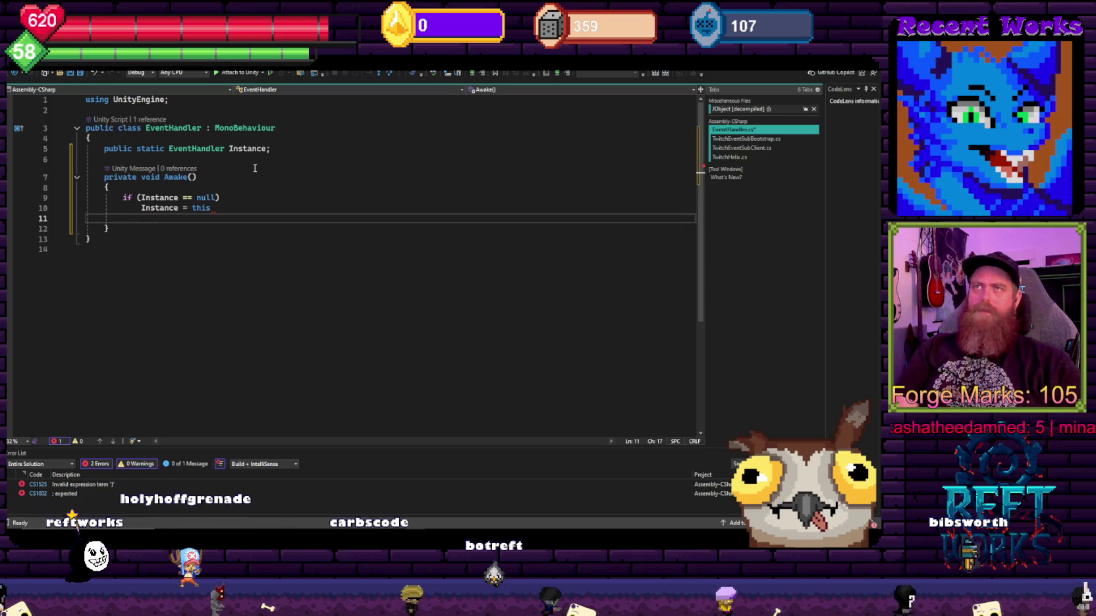
{"action": "key", "text": "Up"}
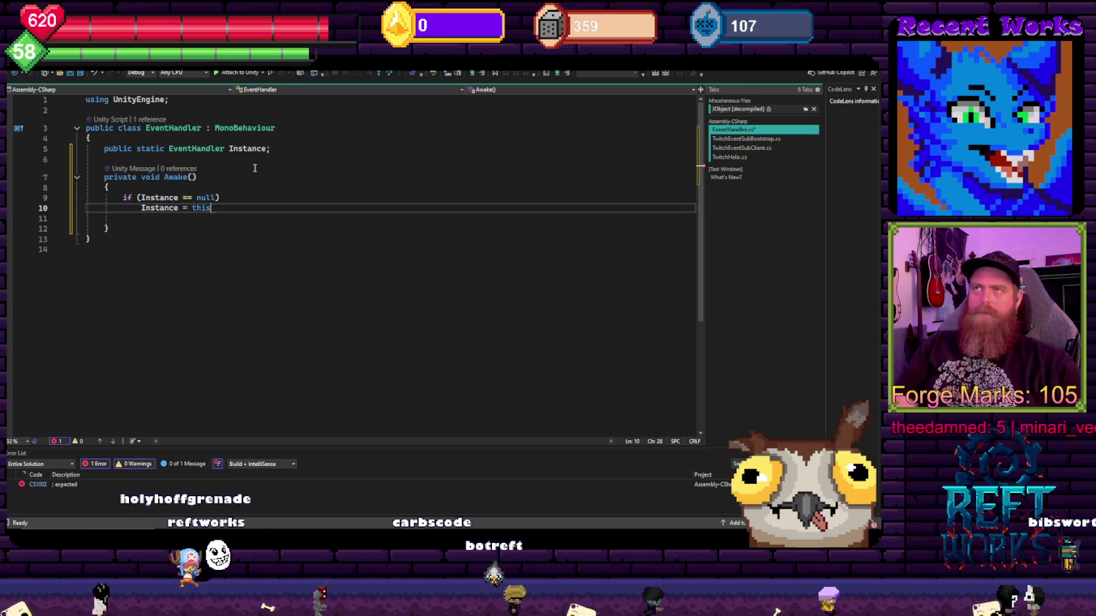
Step: Add an else branch calling Destroy(gameObject); and save the script
{"action": "type", "text": ";"}
{"action": "key", "text": "Return"}
{"action": "type", "text": "else"}
{"action": "key", "text": "Return"}
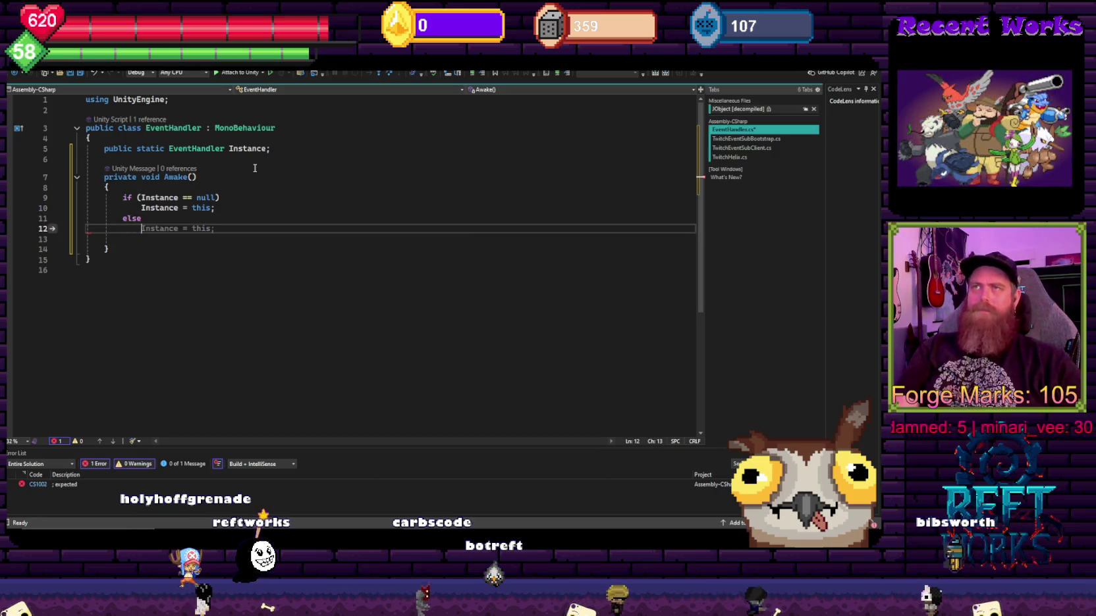
{"action": "type", "text": "destory "}
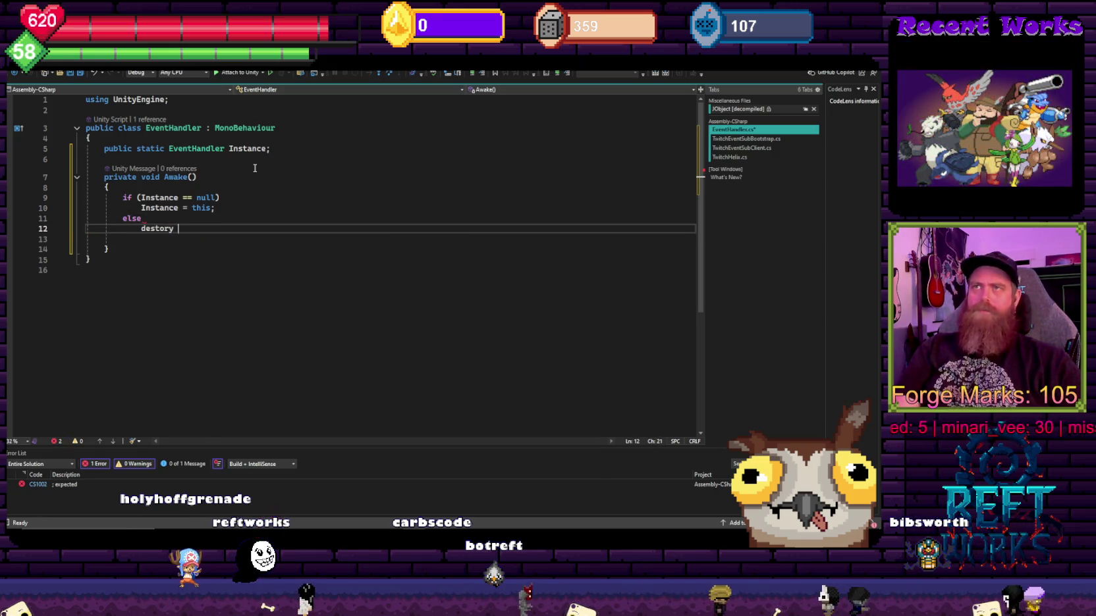
{"action": "type", "text": "s"}
{"action": "key", "text": "Tab"}
{"action": "type", "text": "(g"}
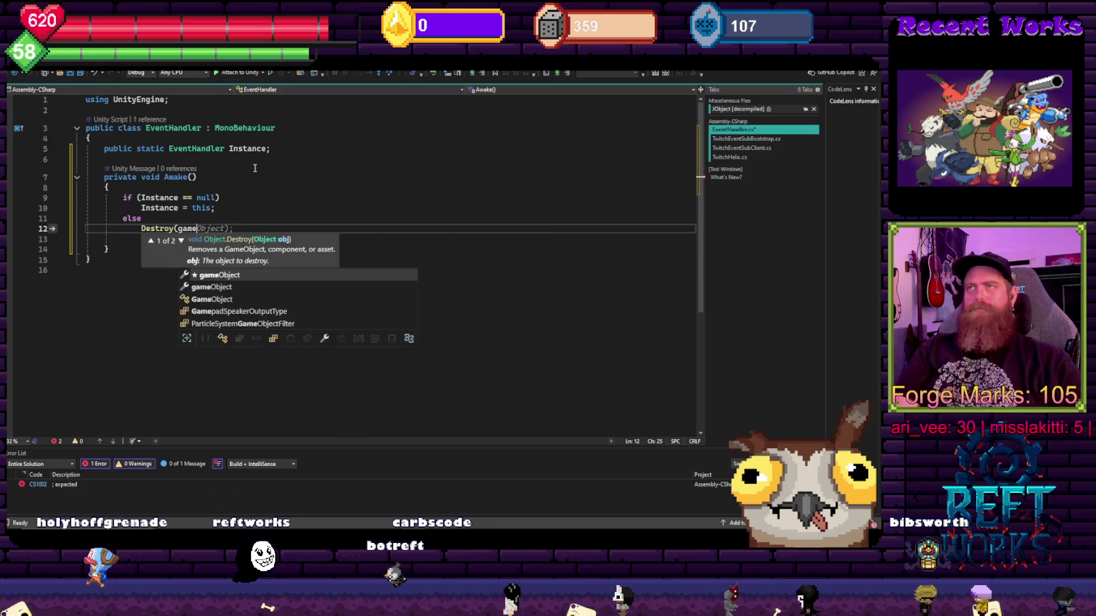
{"action": "key", "text": "Tab"}
{"action": "type", "text": ");"}
{"action": "key", "text": "Return"}
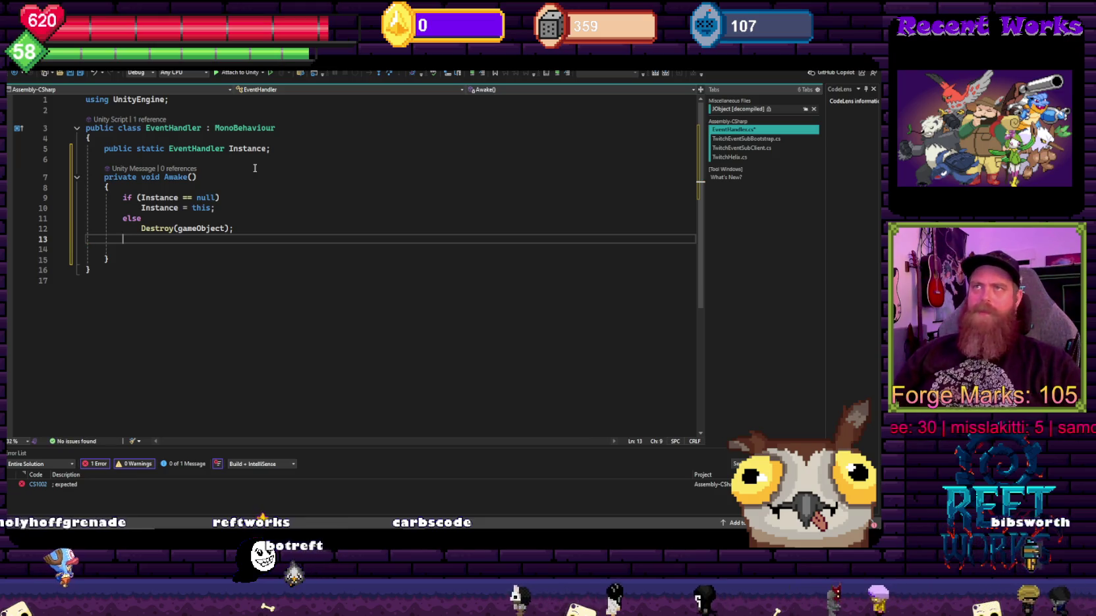
{"action": "key", "text": "BackSpace"}
{"action": "key", "text": "ctrl+s"}
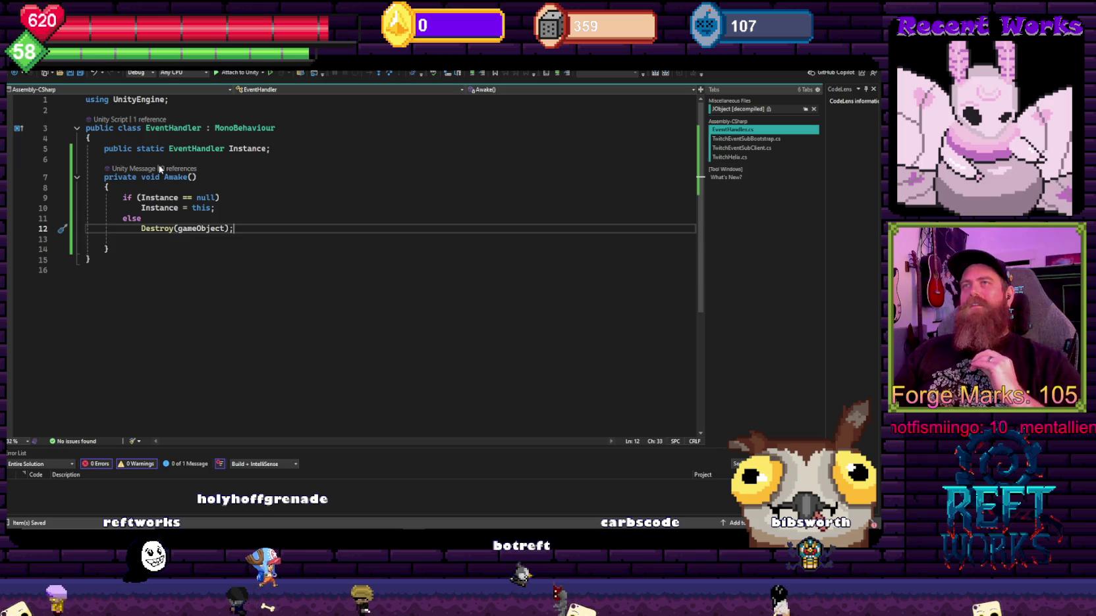
Step: Place the caret on blank line 6 of the saved EventHandler script
{"action": "left_click", "coordinate": [184, 160]}
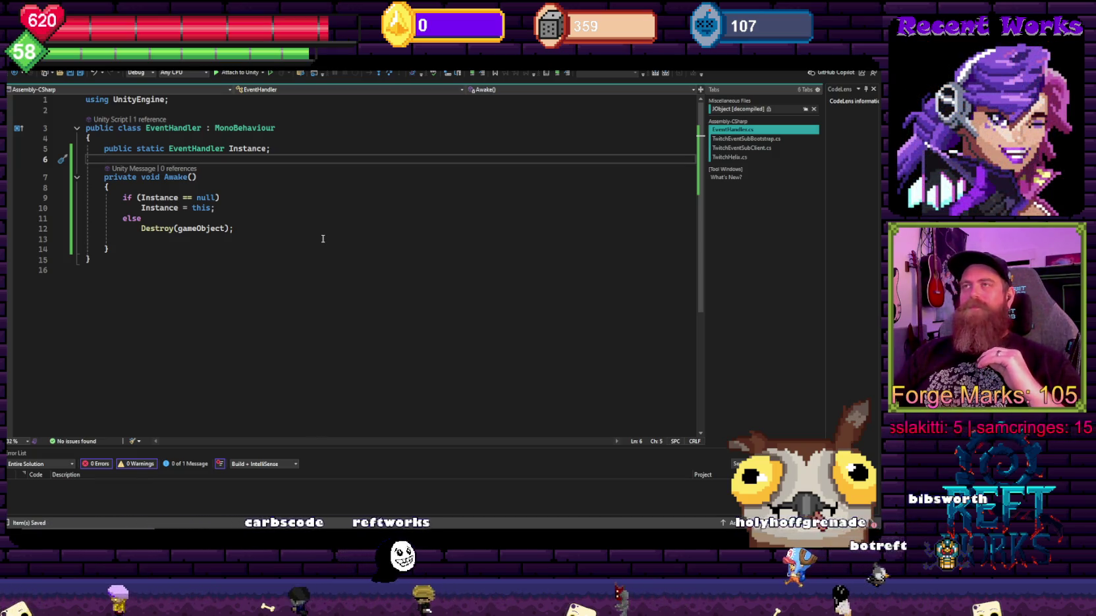
Step: Delete the blank line after the Destroy call and add a new line below Awake
{"action": "left_click", "coordinate": [249, 229]}
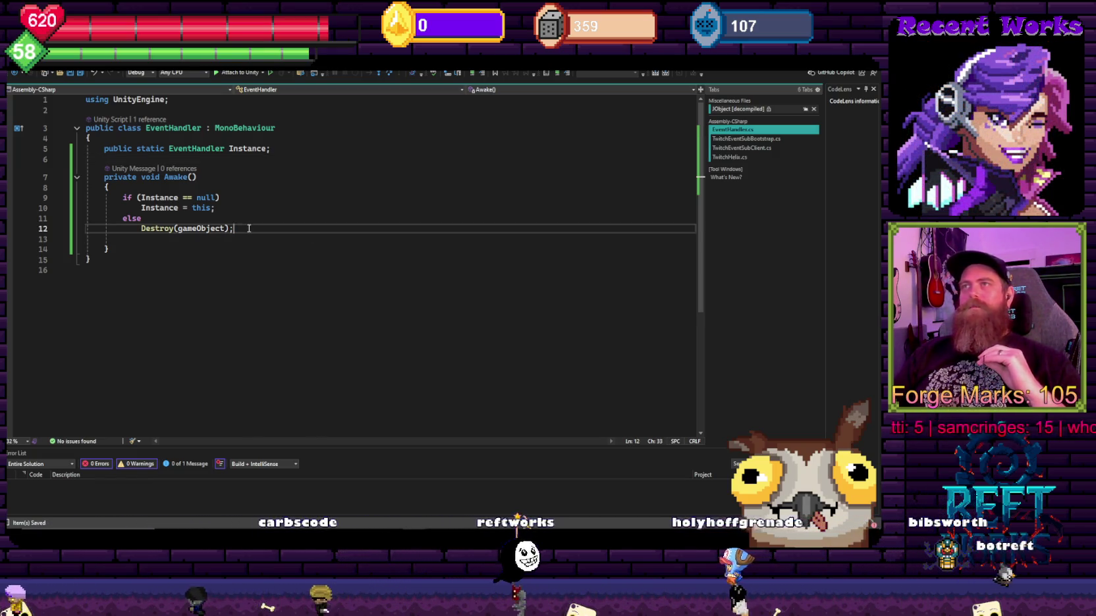
{"action": "key", "text": "shift+Down"}
{"action": "key", "text": "Delete"}
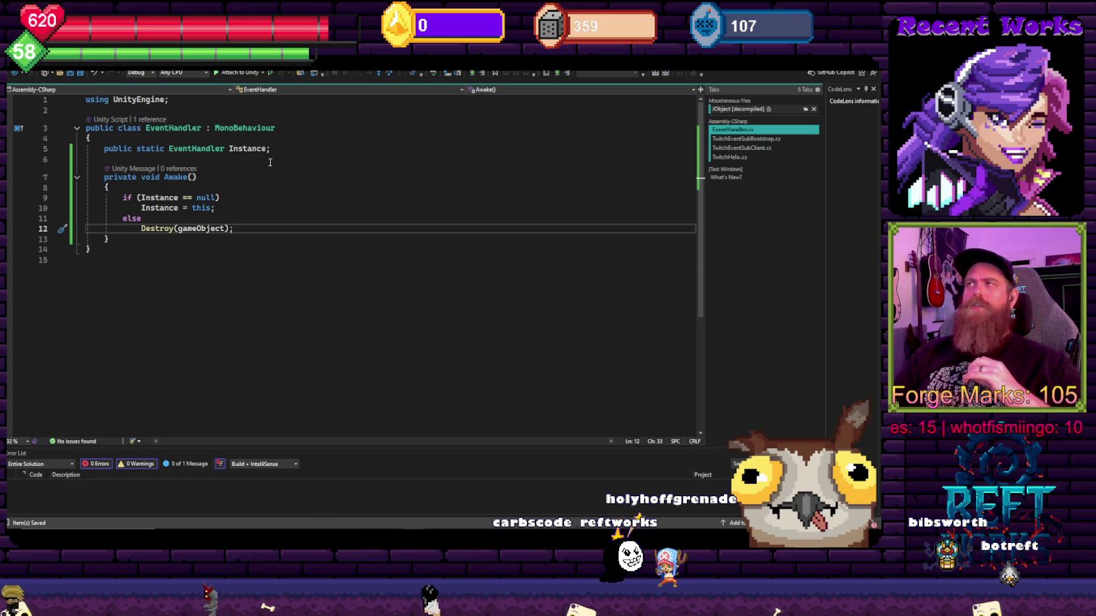
{"action": "left_click", "coordinate": [132, 239]}
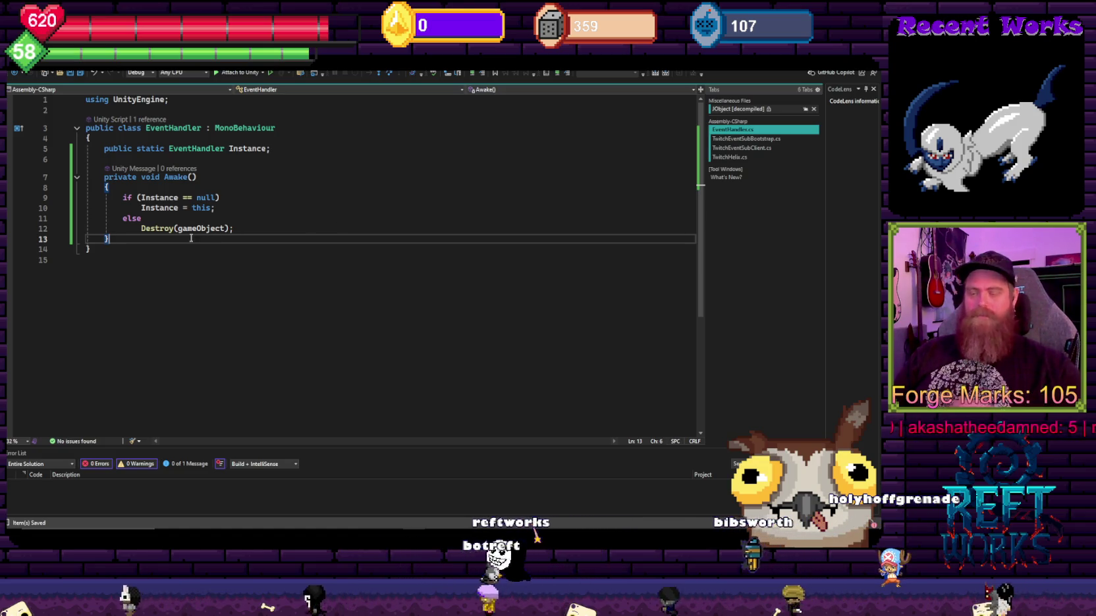
{"action": "key", "text": "Return"}
{"action": "key", "text": "Return"}
Step: Leave space below Awake and bring the Unity editor, previewing EventHandler, to the front
{"action": "scroll", "coordinate": [223, 234], "scroll_direction": "down", "scroll_amount": 2}
{"action": "scroll", "coordinate": [223, 233], "scroll_direction": "up", "scroll_amount": 2}
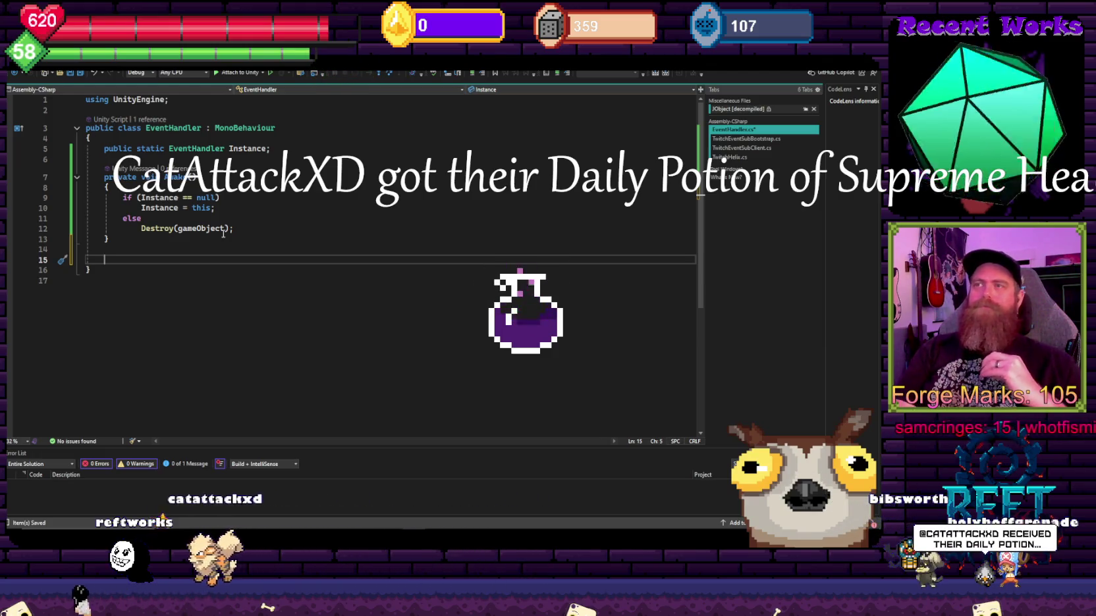
{"action": "key", "text": "alt+Tab"}
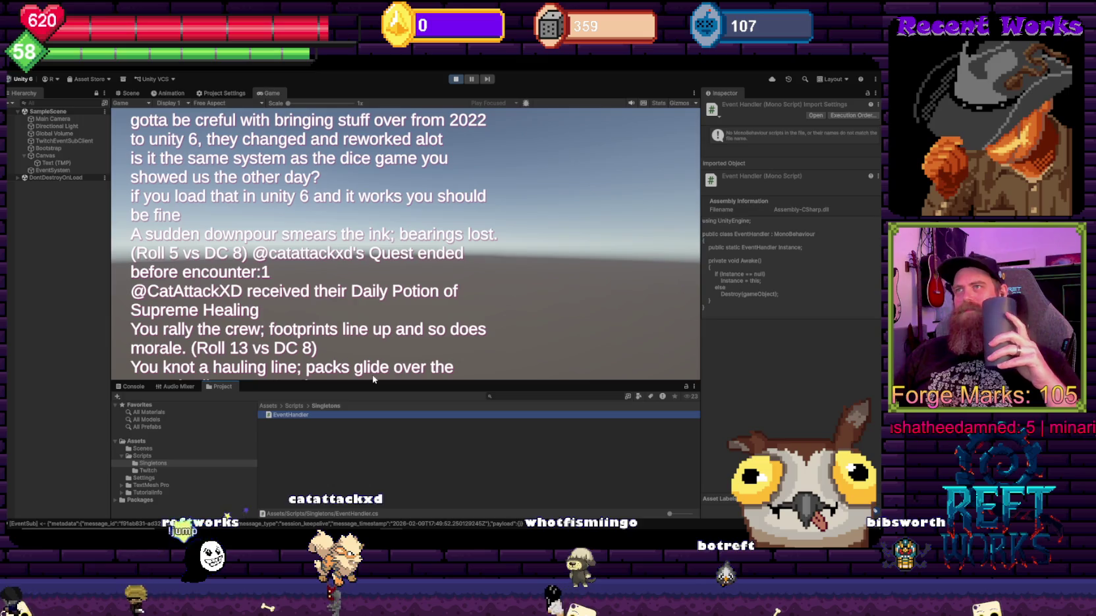
Step: Enlarge Unity's Game view slightly and return to the EventHandler script in Visual Studio
{"action": "mouse_move", "coordinate": [372, 382]}
{"action": "left_mouse_down"}
{"action": "mouse_move", "coordinate": [373, 494]}
{"action": "mouse_move", "coordinate": [382, 334]}
{"action": "mouse_move", "coordinate": [381, 393]}
{"action": "left_mouse_up"}
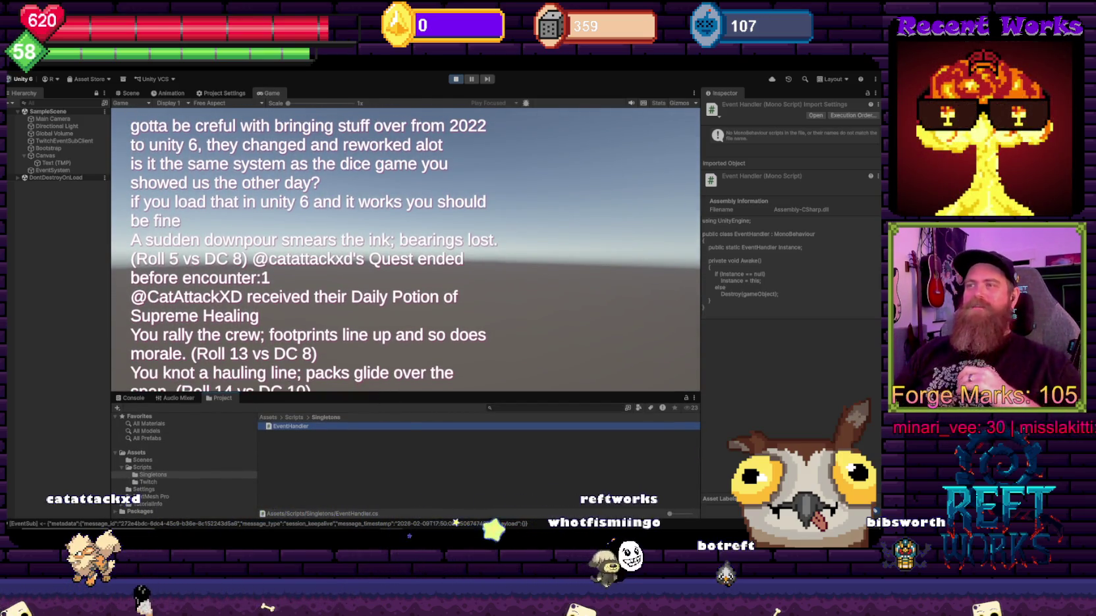
{"action": "key", "text": "alt+Tab"}
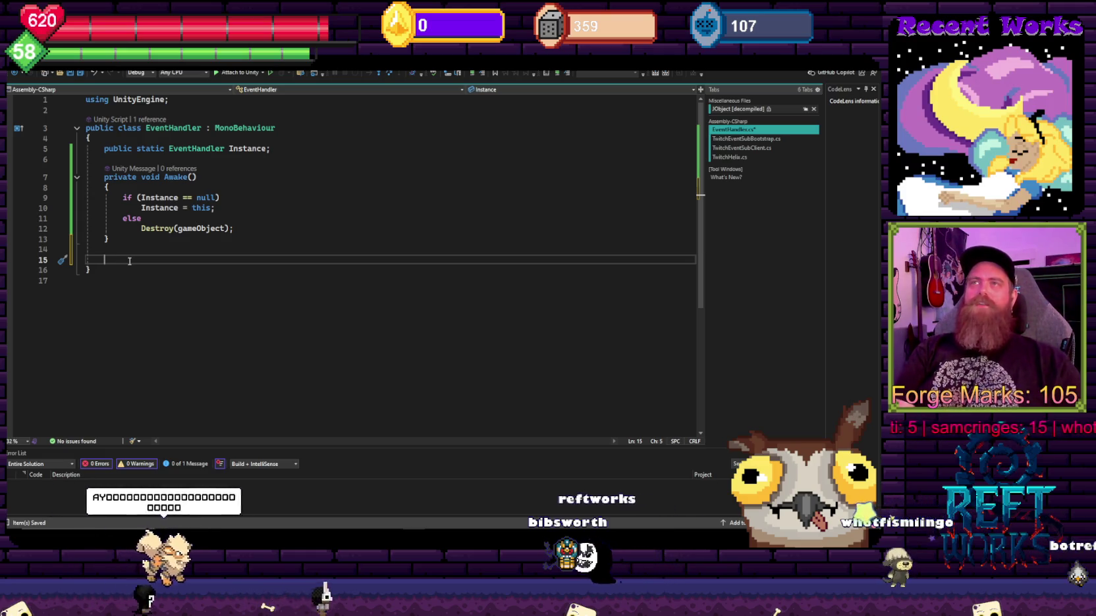
Step: Write 'public void RollD20()' on line 15 and expand its empty braces onto separate lines
{"action": "type", "text": "public "}
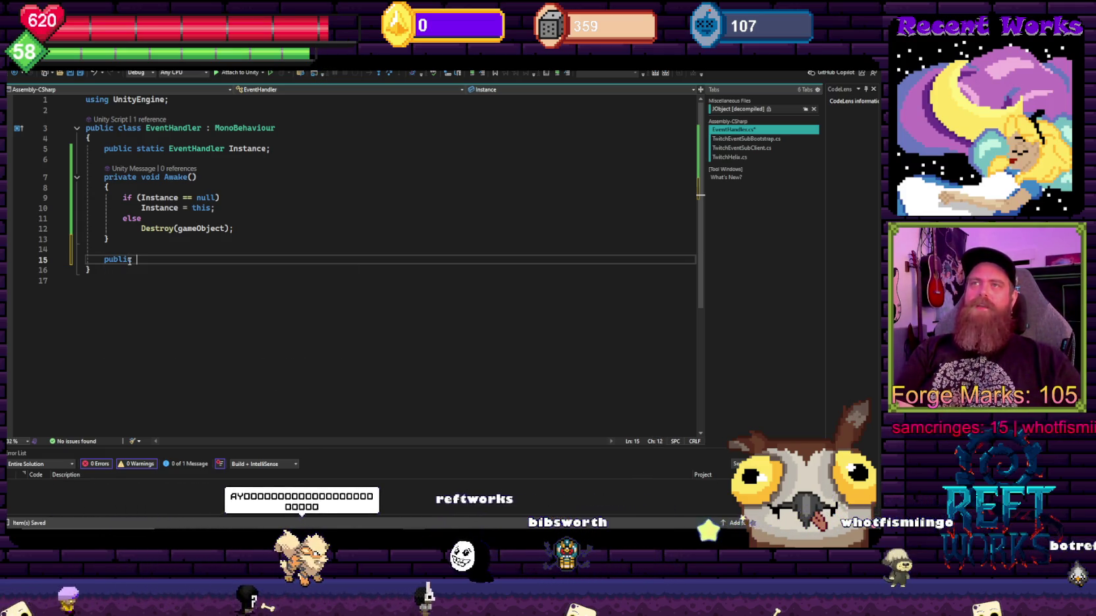
{"action": "type", "text": "static"}
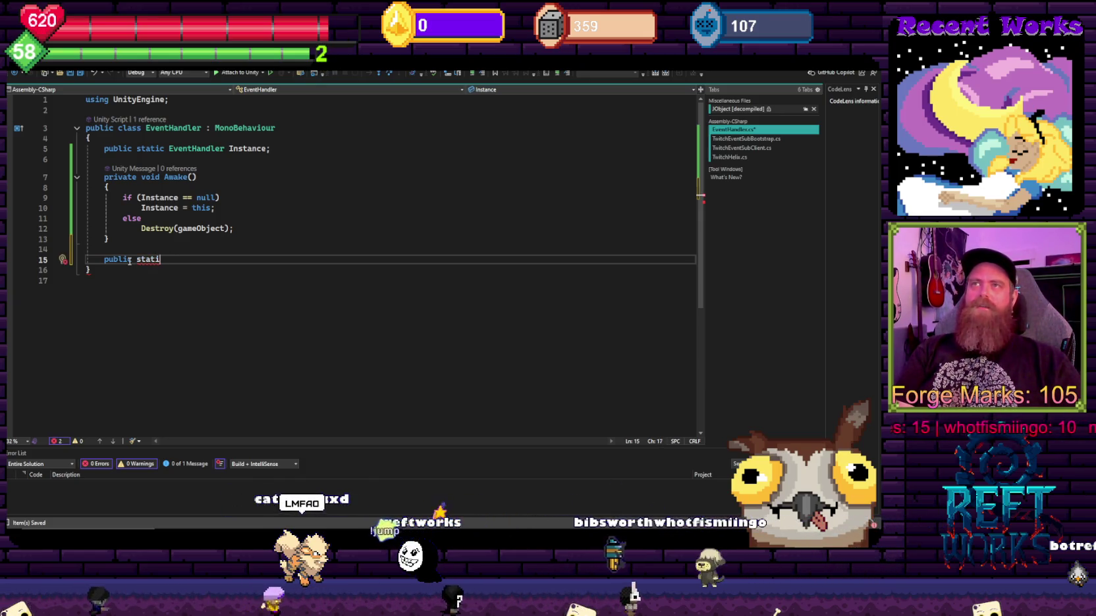
{"action": "key", "text": "BackSpace"}
{"action": "key", "text": "BackSpace"}
{"action": "type", "text": "void"}
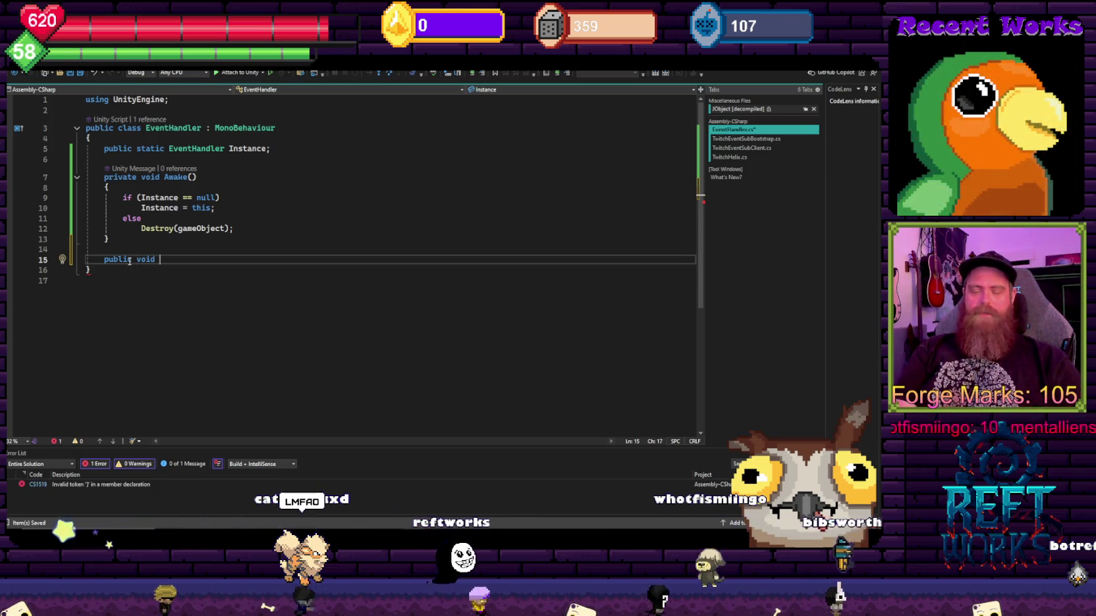
{"action": "type", "text": " Roll"}
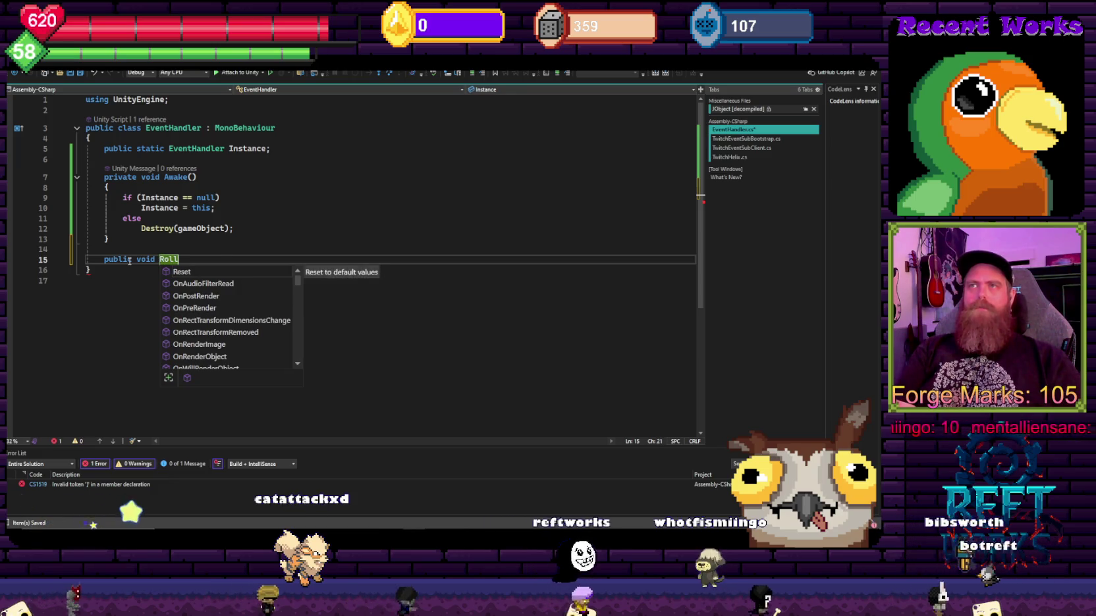
{"action": "key", "text": "Escape"}
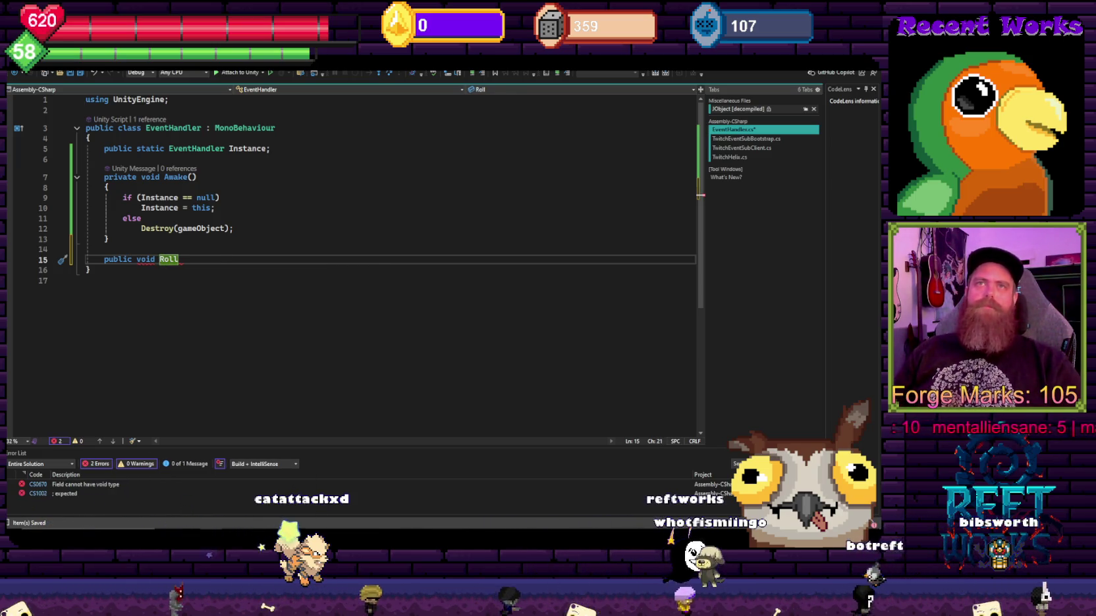
{"action": "type", "text": "D"}
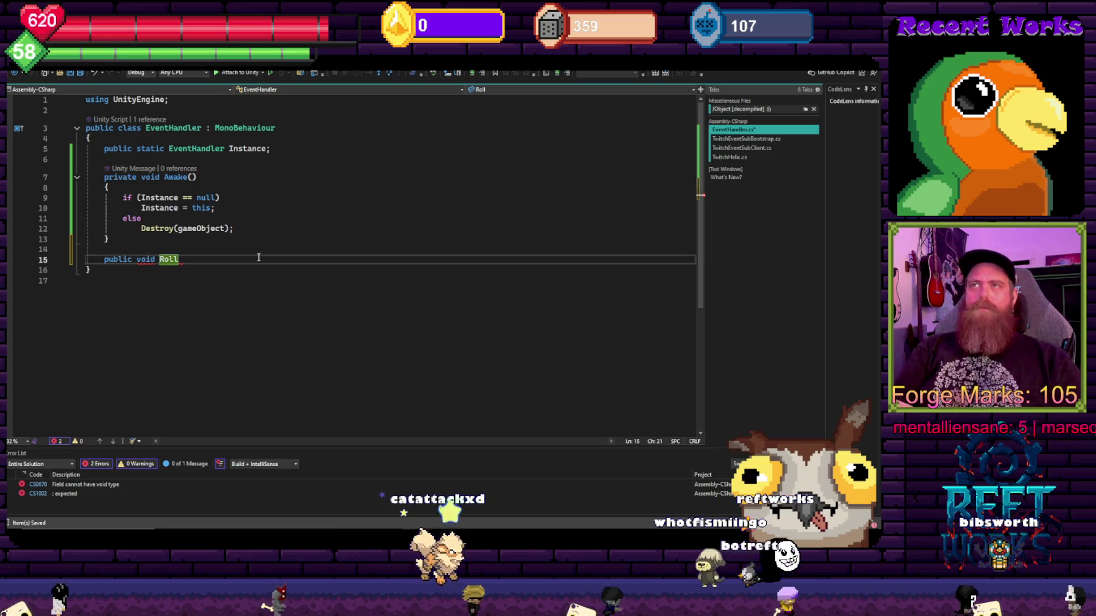
{"action": "type", "text": "20()"}
{"action": "key", "text": "Return"}
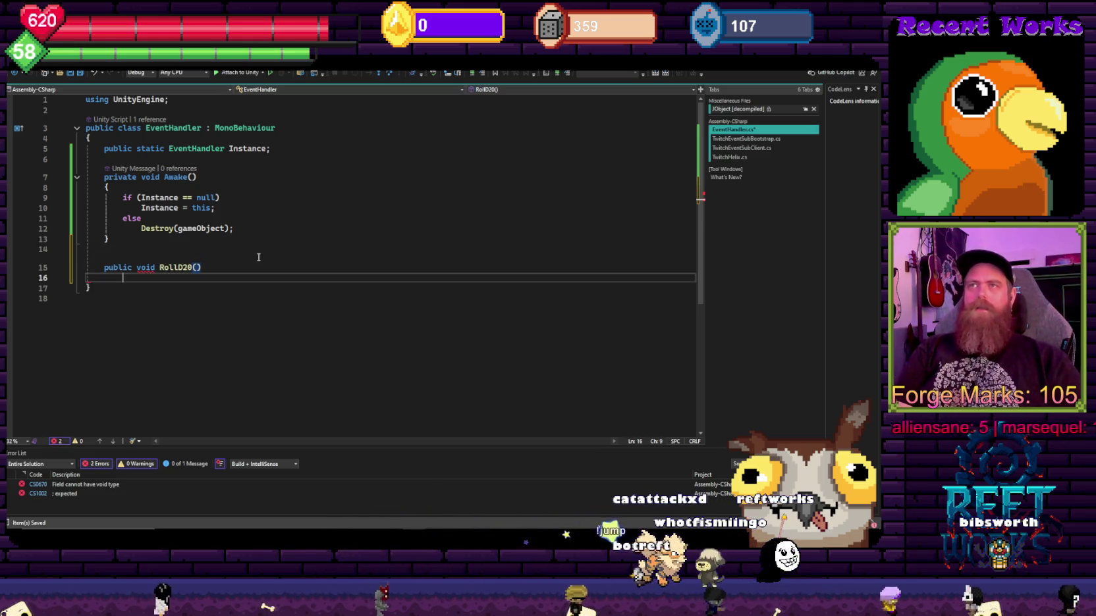
{"action": "type", "text": "{}"}
{"action": "key", "text": "Return"}
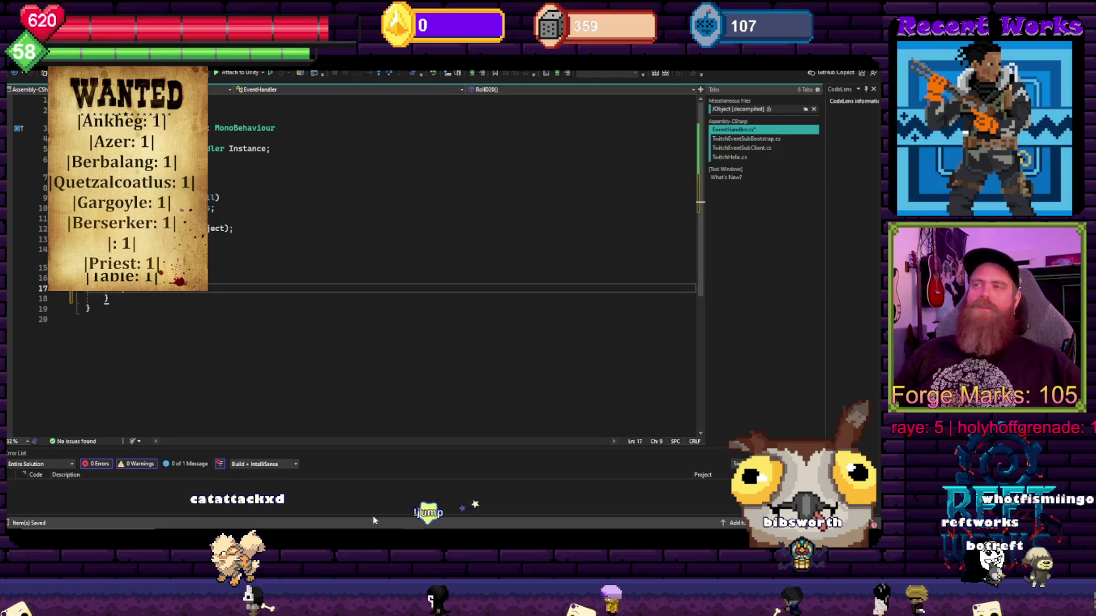
Step: Bring Unity forward, open Unity Hub's Projects list, and check DiceGoblin's editor version without changing it
{"action": "mouse_move", "coordinate": [391, 533]}
{"action": "left_click", "coordinate": [392, 495]}
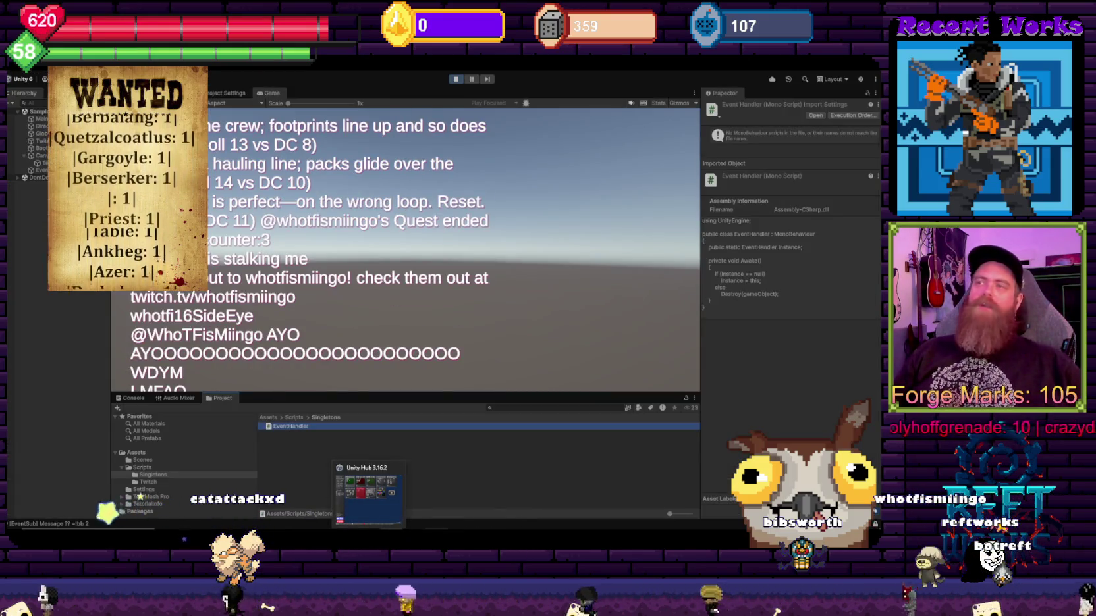
{"action": "left_click", "coordinate": [368, 494]}
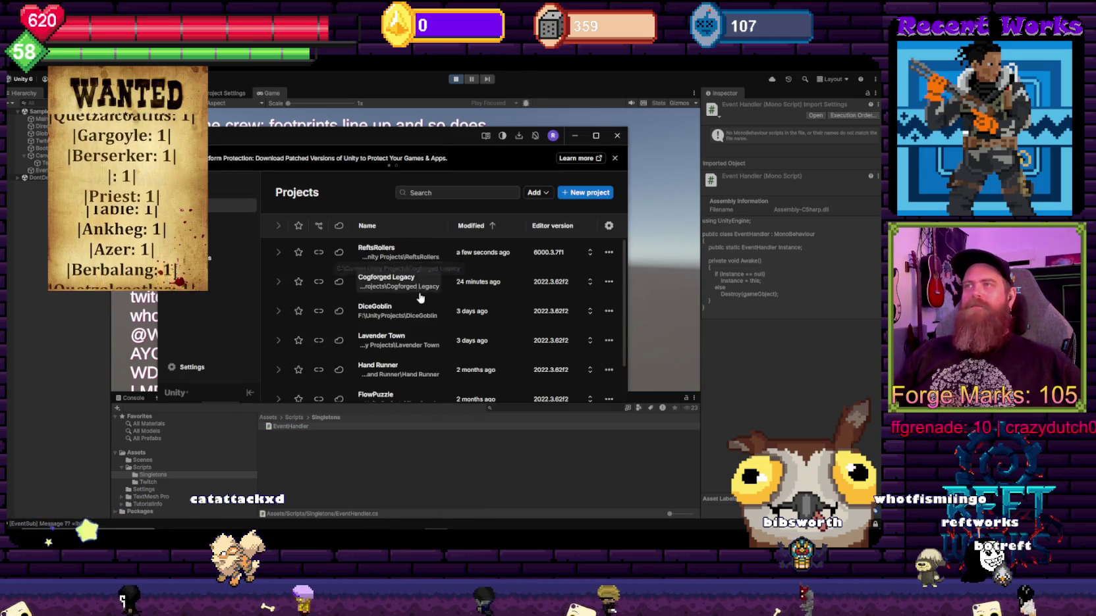
{"action": "scroll", "coordinate": [409, 301], "scroll_direction": "down", "scroll_amount": 2}
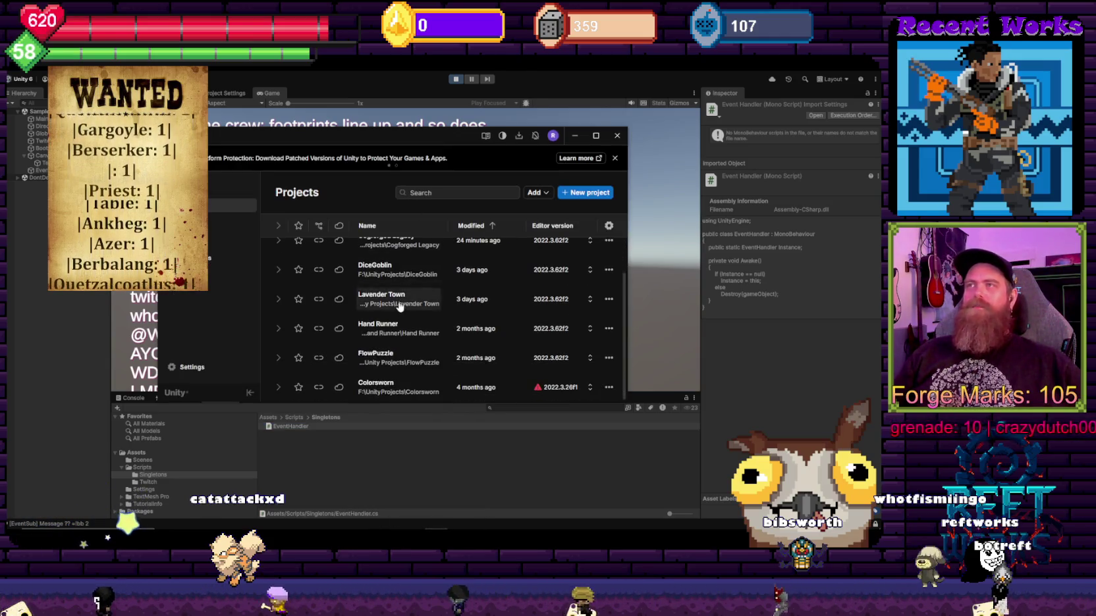
{"action": "left_click", "coordinate": [590, 270]}
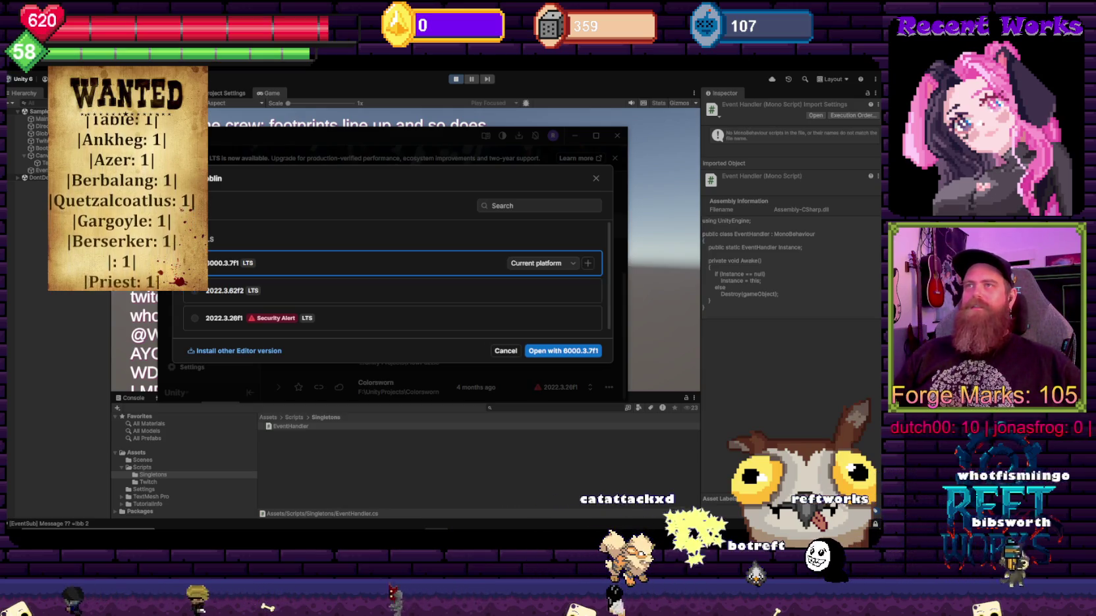
{"action": "left_click", "coordinate": [501, 351]}
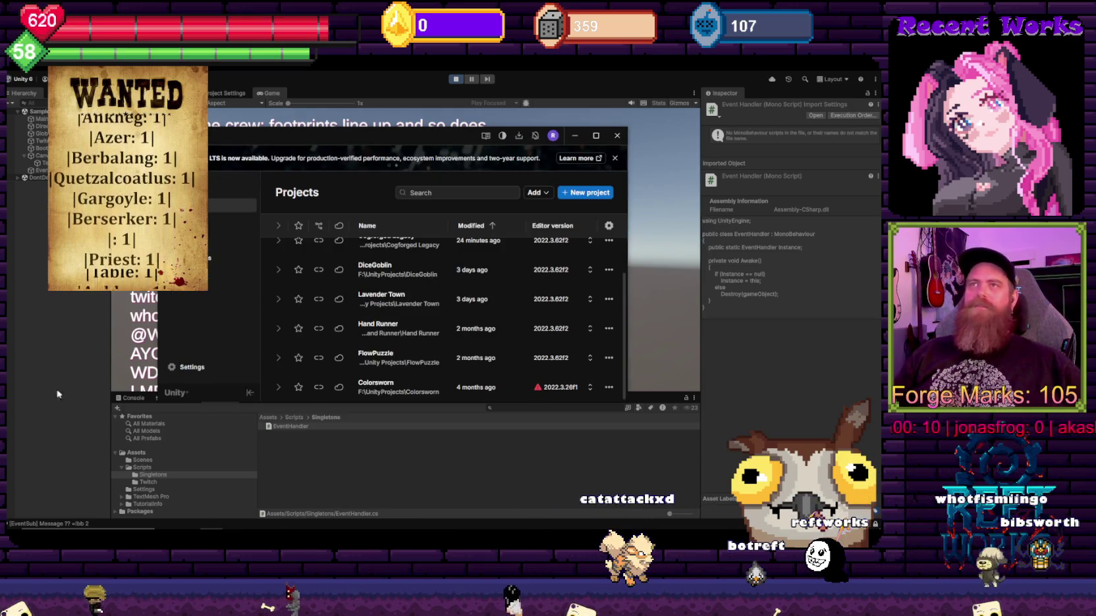
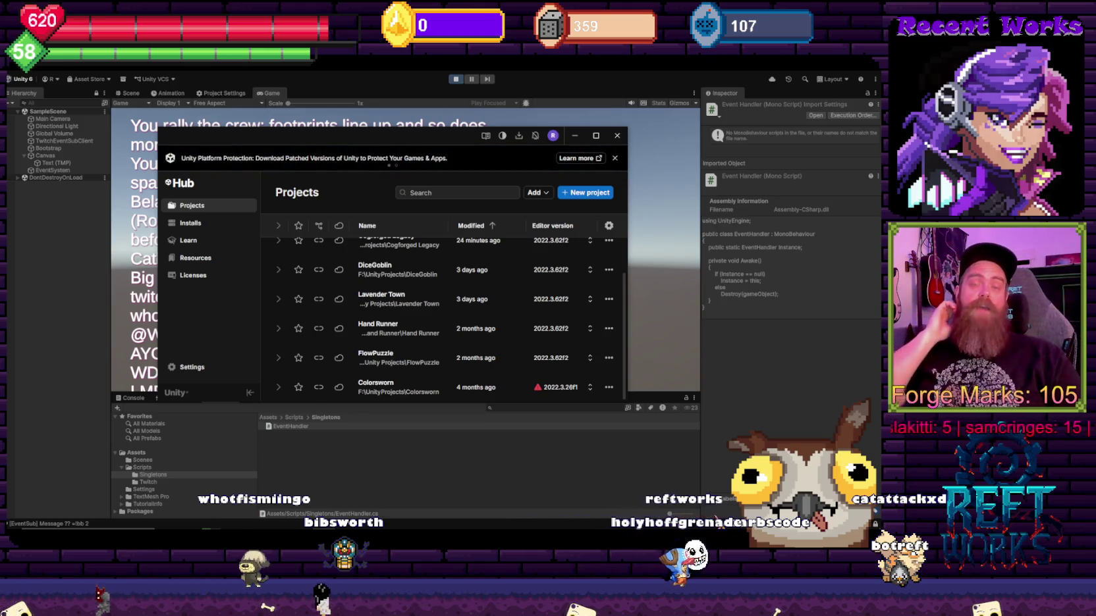
Step: Open DiceGoblin with editor 6000.3.7f1, confirming the version change, upgrade and graphics API notice
{"action": "left_click", "coordinate": [400, 76]}
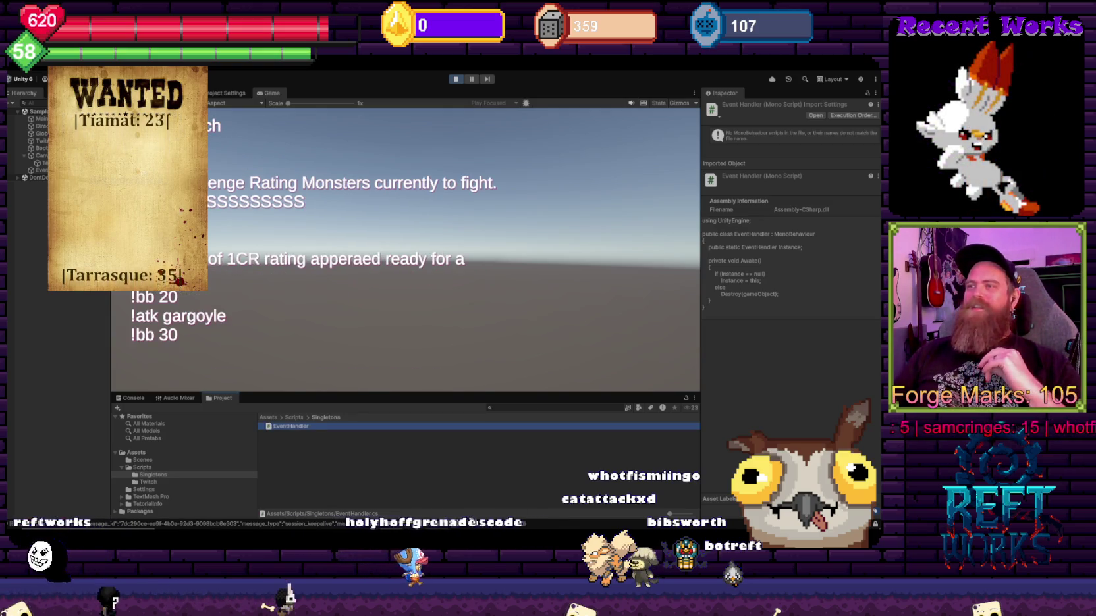
{"action": "scroll", "coordinate": [378, 308], "scroll_direction": "up", "scroll_amount": 2}
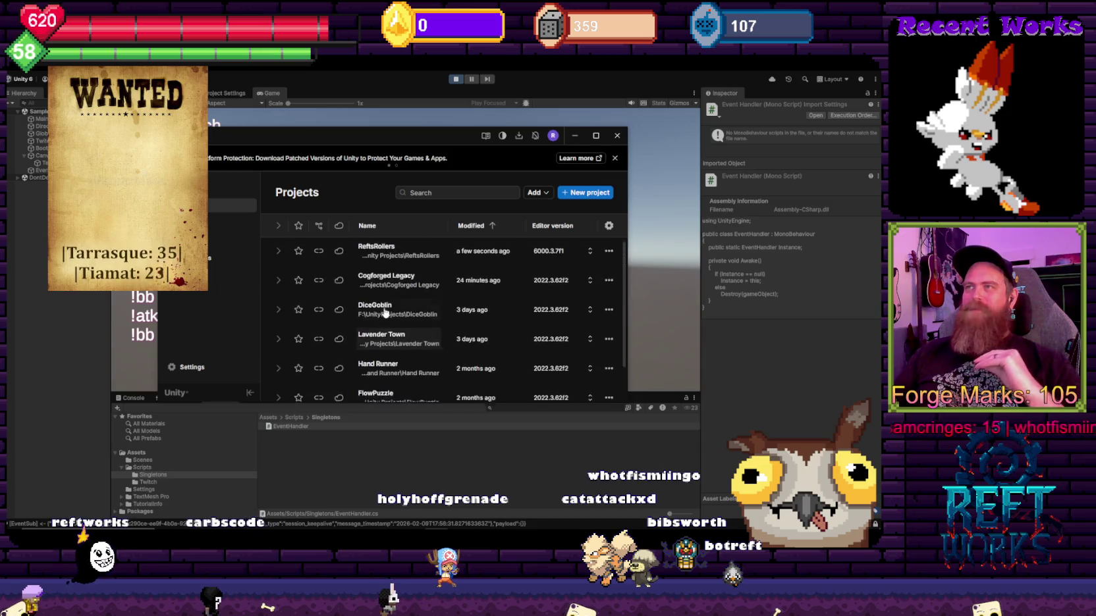
{"action": "left_click", "coordinate": [591, 313]}
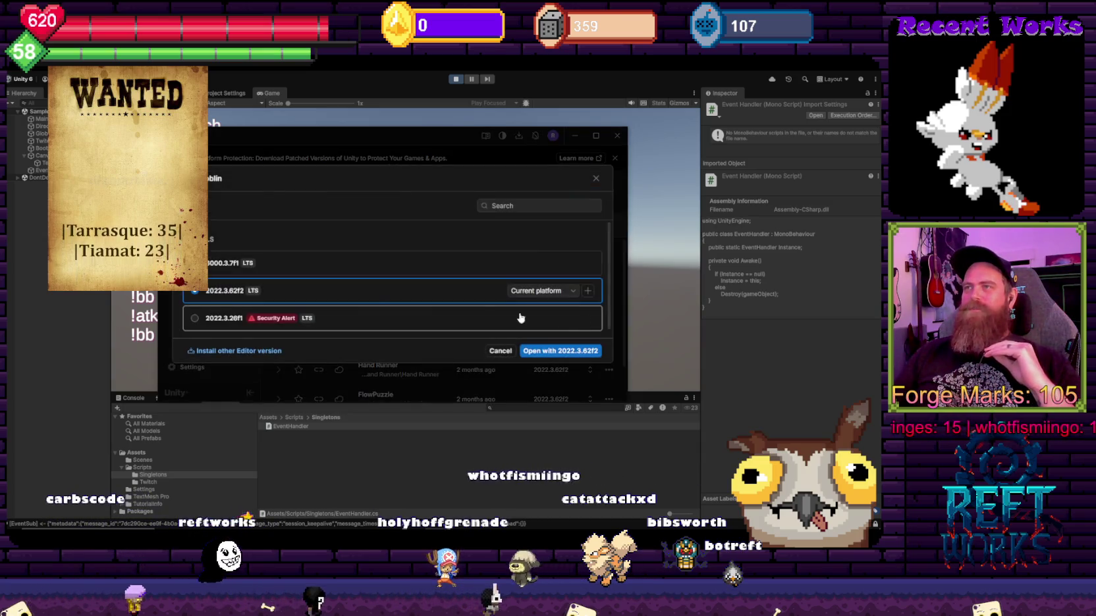
{"action": "left_click", "coordinate": [500, 263]}
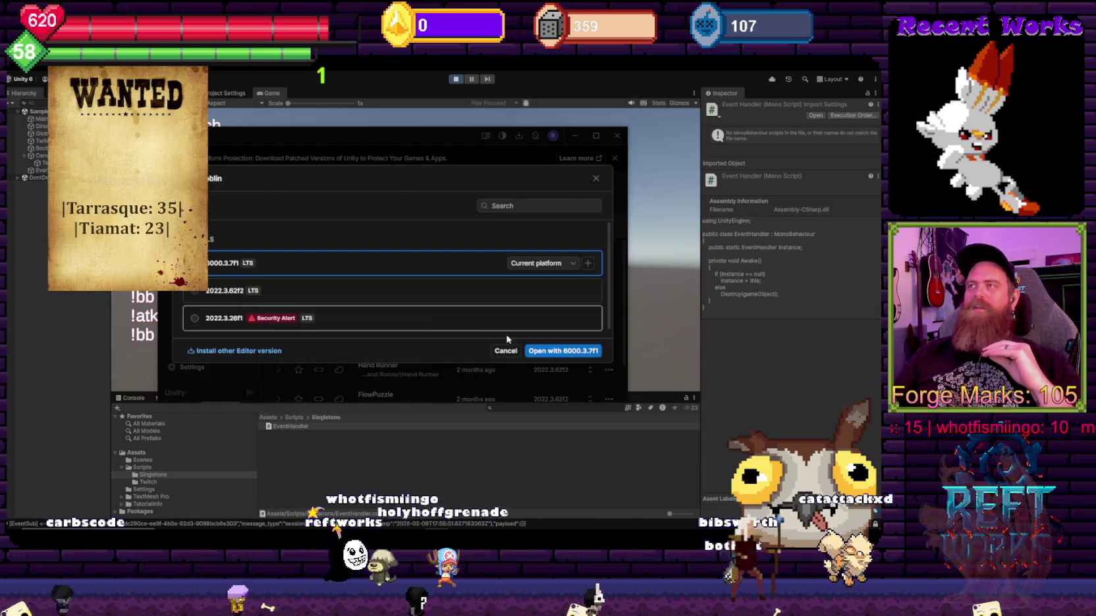
{"action": "left_click", "coordinate": [558, 350]}
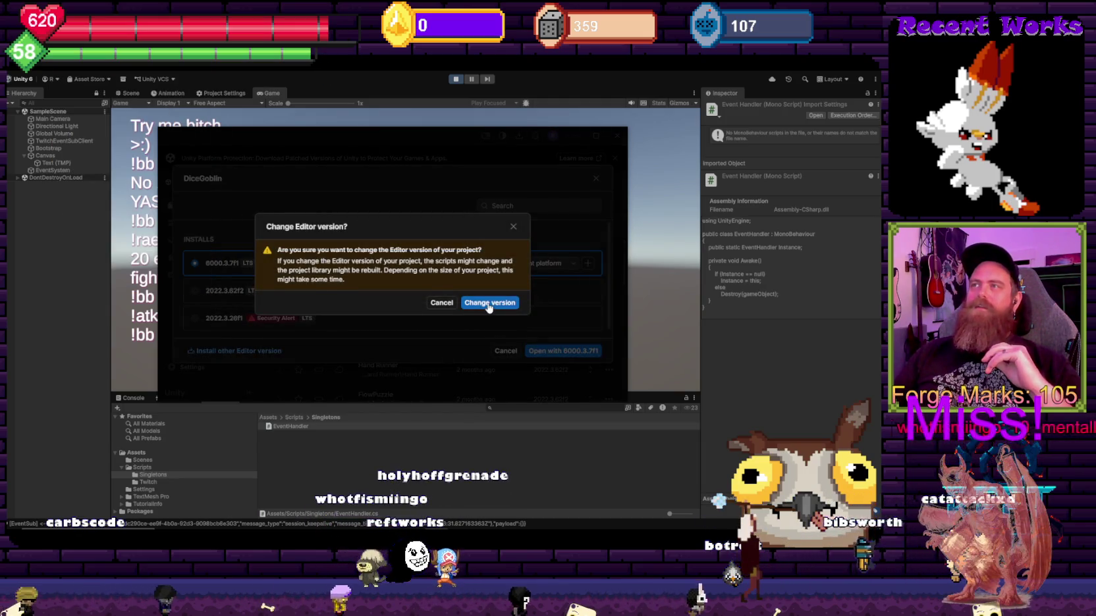
{"action": "left_click", "coordinate": [490, 304]}
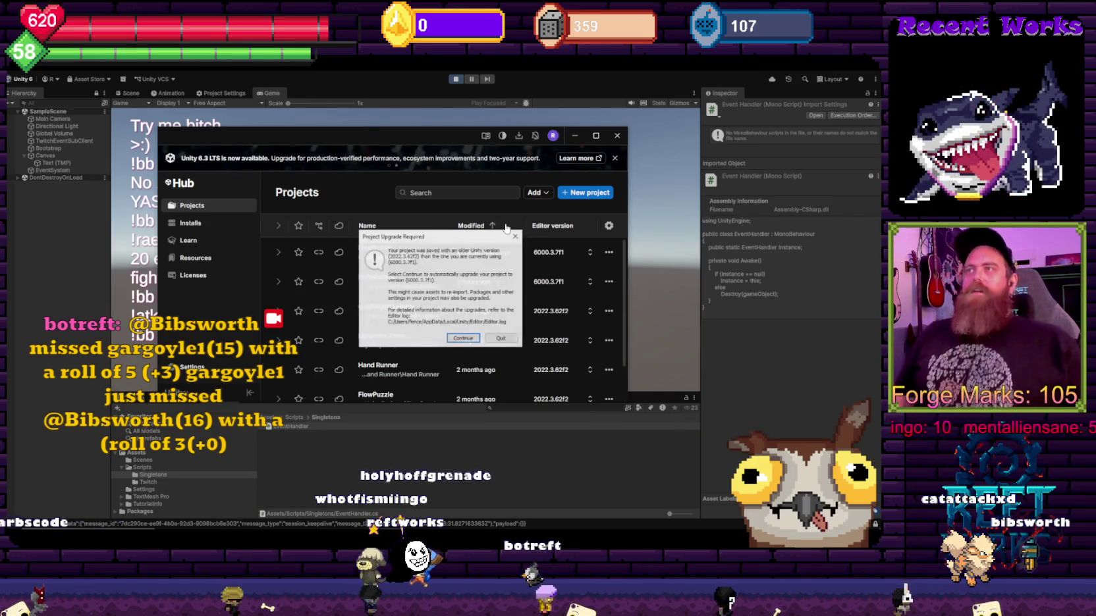
{"action": "left_click", "coordinate": [470, 342]}
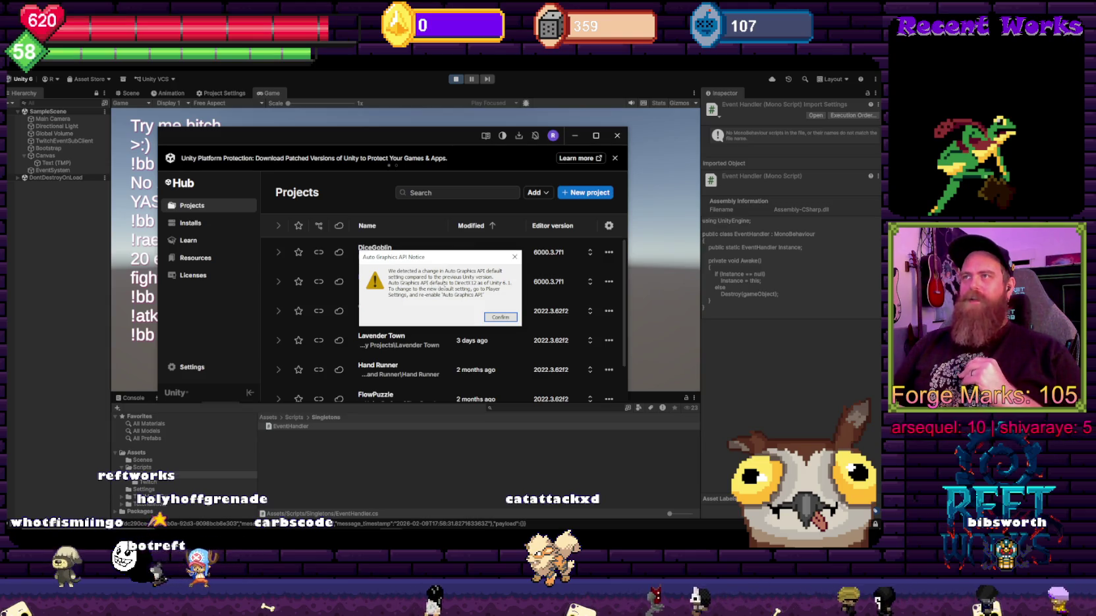
{"action": "left_click", "coordinate": [500, 317]}
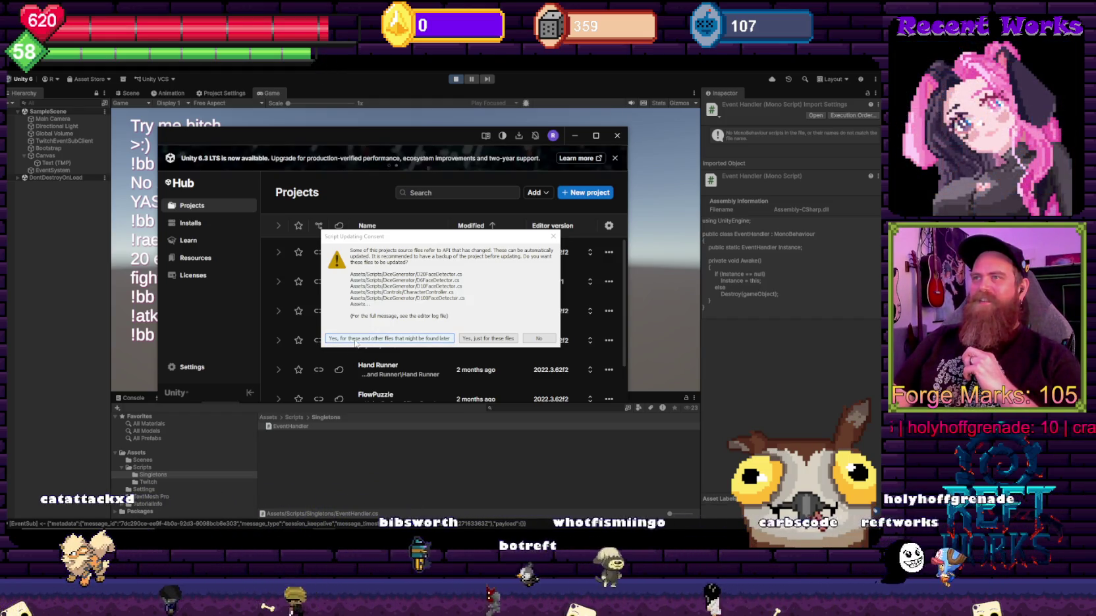
Step: Allow automatic updating of all obsolete scripts and answer the Safe Mode prompt
{"action": "left_click", "coordinate": [356, 340]}
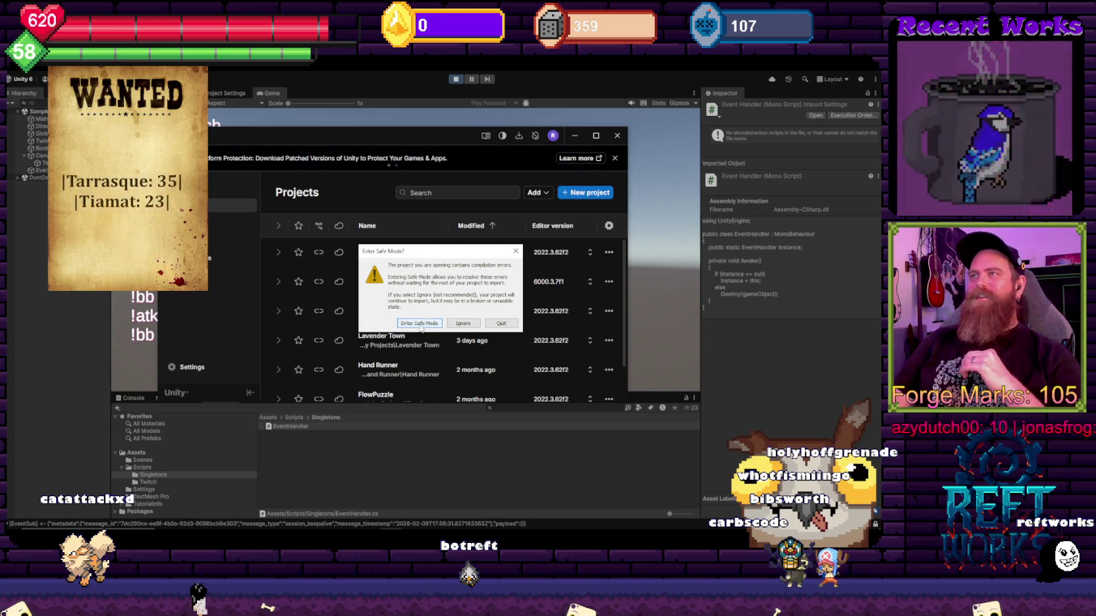
{"action": "left_click", "coordinate": [464, 325]}
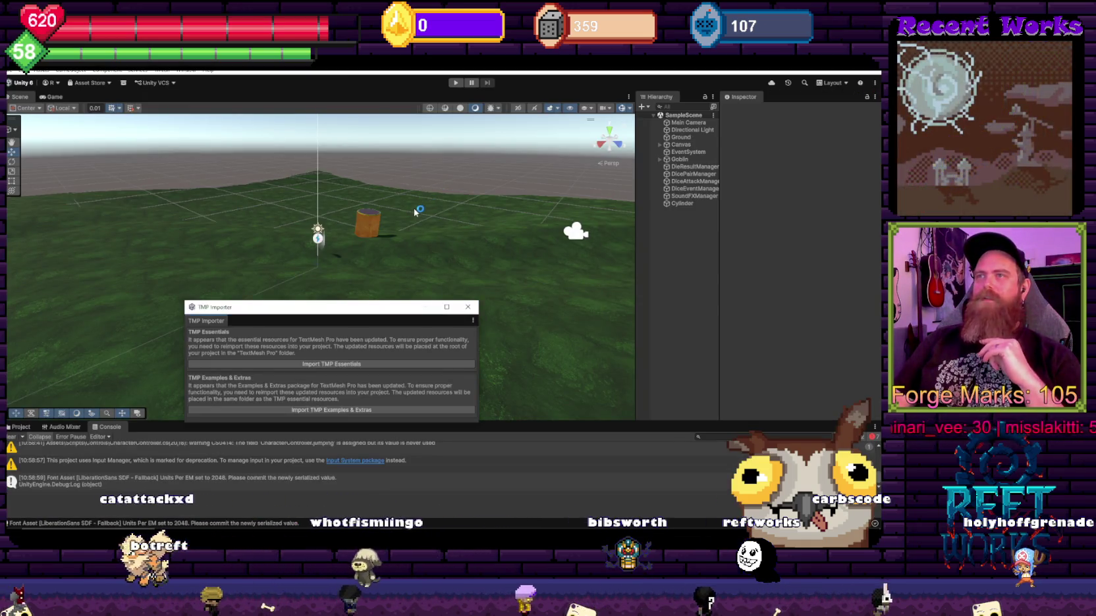
Step: Import the TMP Essentials, close the TextMesh Pro importer, and try entering play mode
{"action": "left_click", "coordinate": [332, 366]}
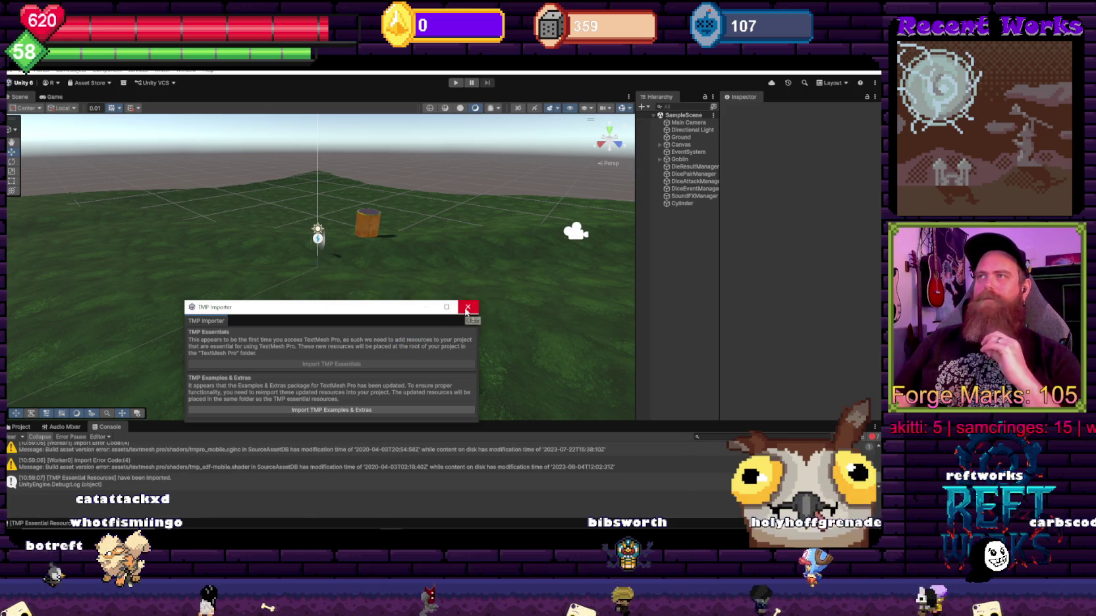
{"action": "left_click", "coordinate": [467, 307]}
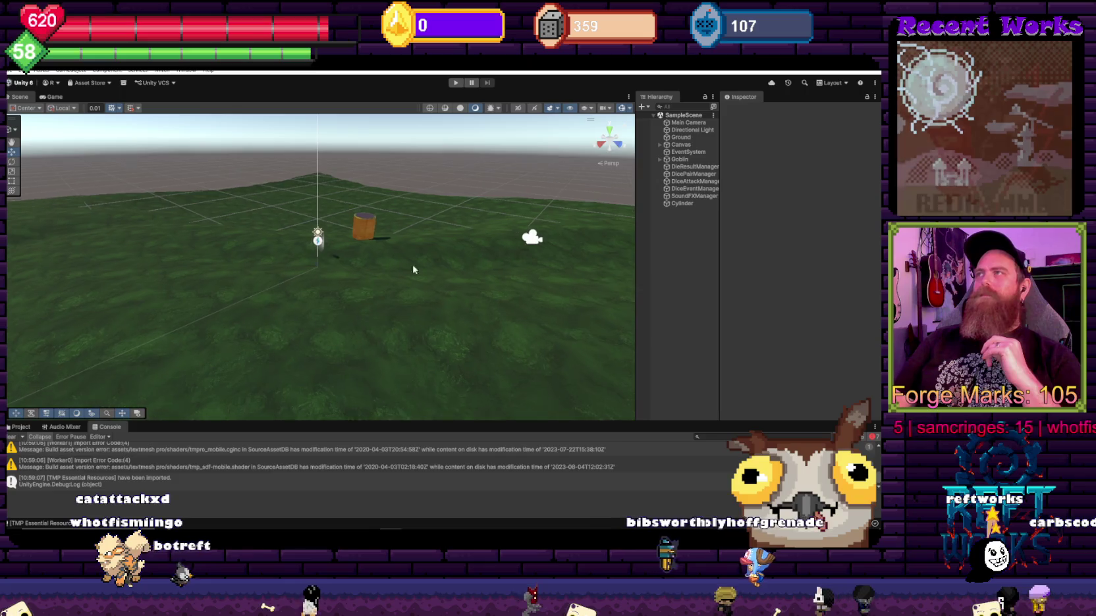
{"action": "mouse_move", "coordinate": [300, 226]}
{"action": "left_mouse_down"}
{"action": "mouse_move", "coordinate": [364, 213]}
{"action": "mouse_move", "coordinate": [365, 263]}
{"action": "left_mouse_up"}
{"action": "left_click", "coordinate": [456, 83]}
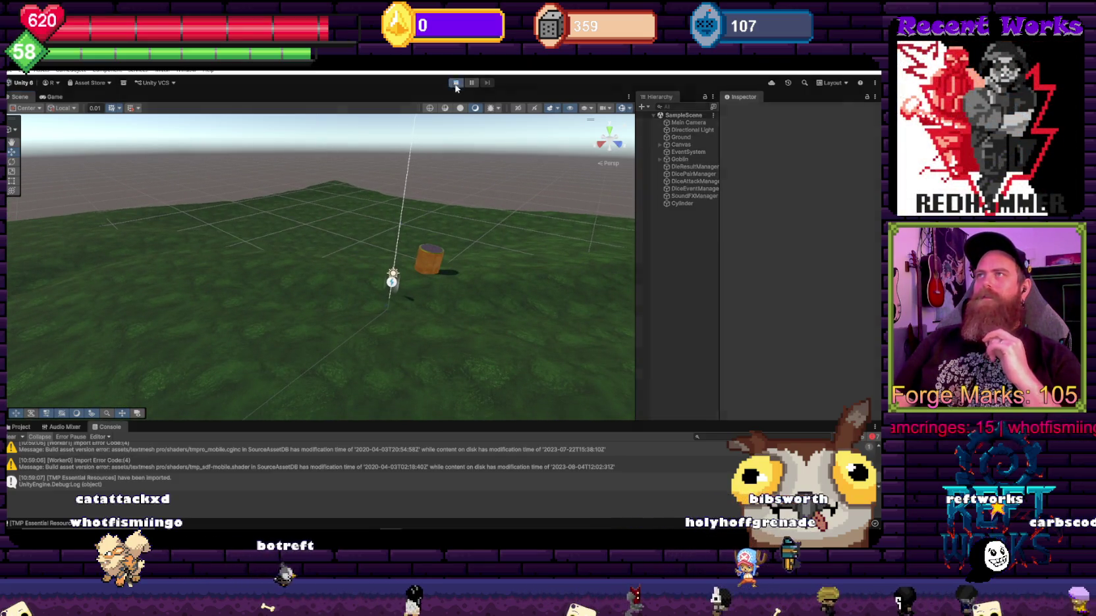
Step: Review the VertexZoom CS0029 errors in the Console and open the script at the first error
{"action": "left_click", "coordinate": [20, 426]}
{"action": "left_click", "coordinate": [107, 426]}
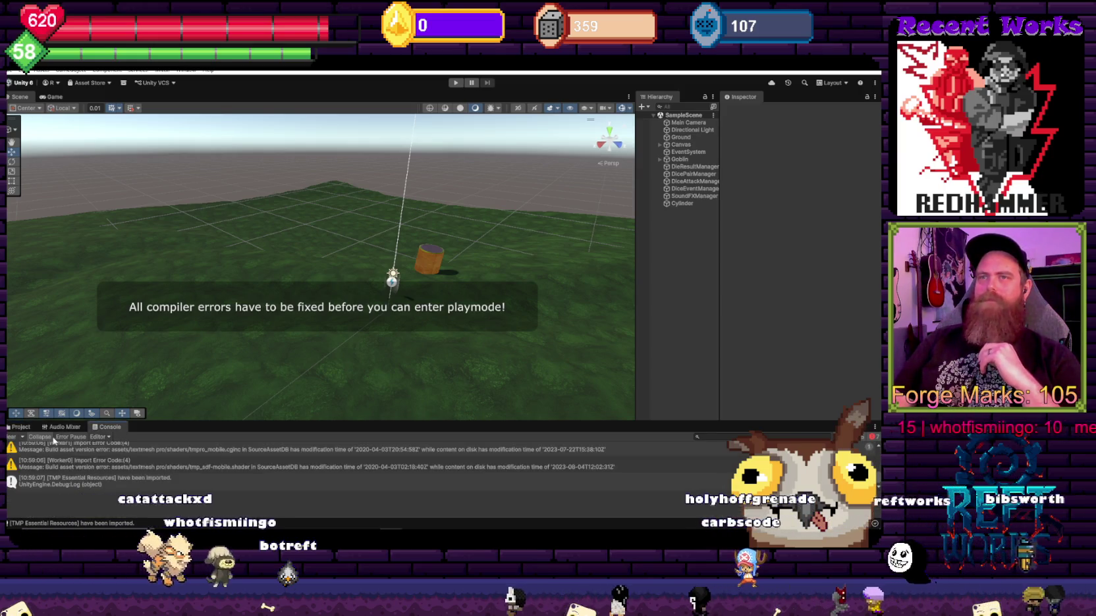
{"action": "scroll", "coordinate": [334, 473], "scroll_direction": "up", "scroll_amount": 2}
{"action": "scroll", "coordinate": [333, 473], "scroll_direction": "up", "scroll_amount": 2}
{"action": "scroll", "coordinate": [333, 473], "scroll_direction": "up", "scroll_amount": 3}
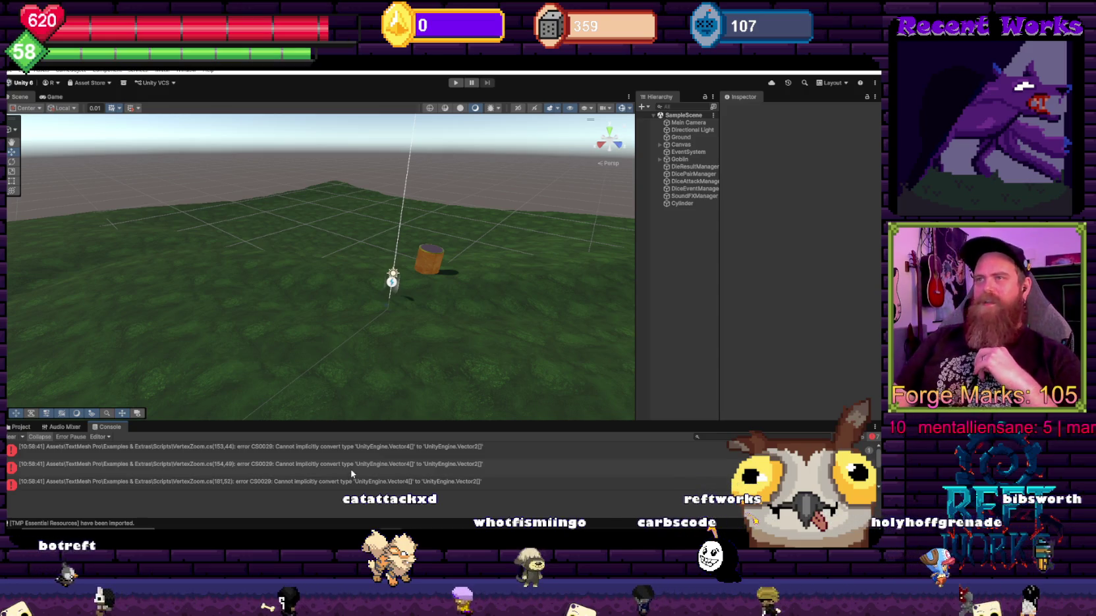
{"action": "double_click", "coordinate": [388, 448]}
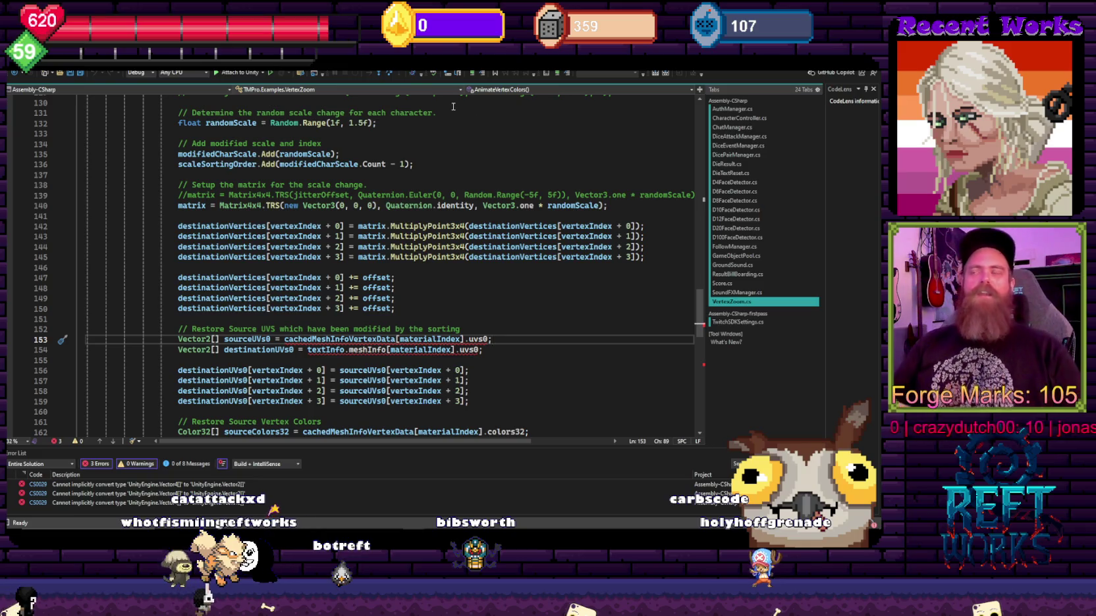
Step: Change the sourceUVs0 and destinationUVs0 arrays from Vector2[] to Vector4[] on lines 153–154
{"action": "scroll", "coordinate": [520, 307], "scroll_direction": "down", "scroll_amount": 16}
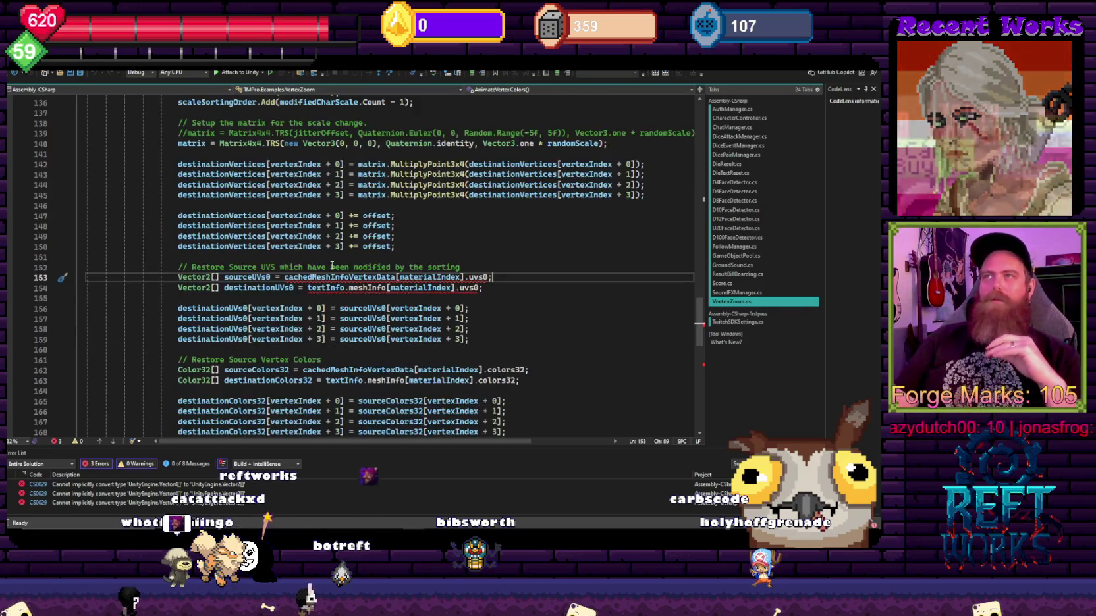
{"action": "scroll", "coordinate": [444, 273], "scroll_direction": "up", "scroll_amount": 3}
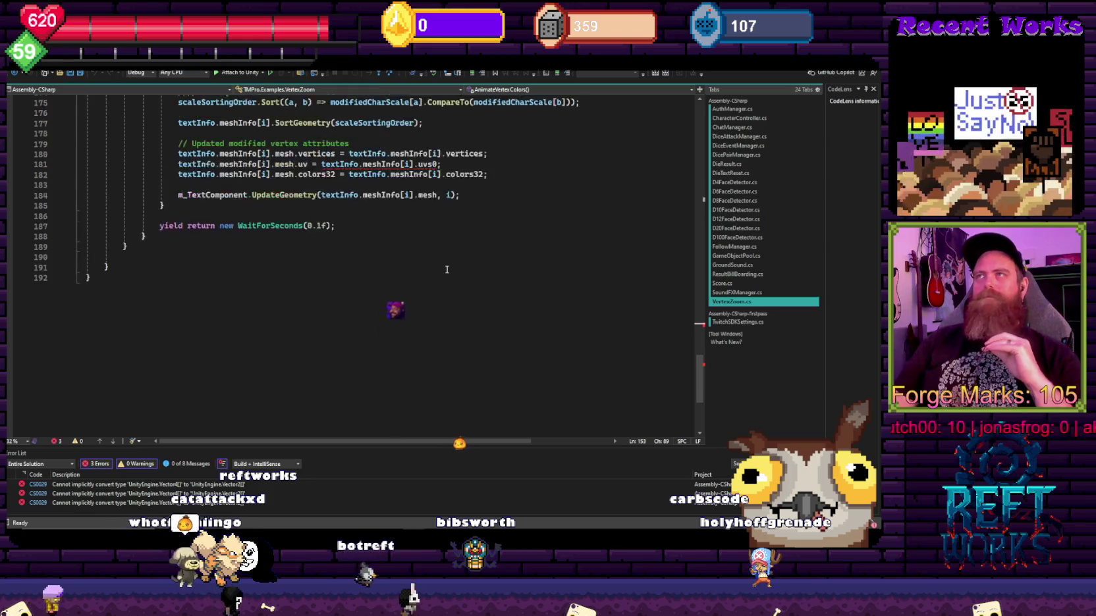
{"action": "scroll", "coordinate": [445, 280], "scroll_direction": "up", "scroll_amount": 10}
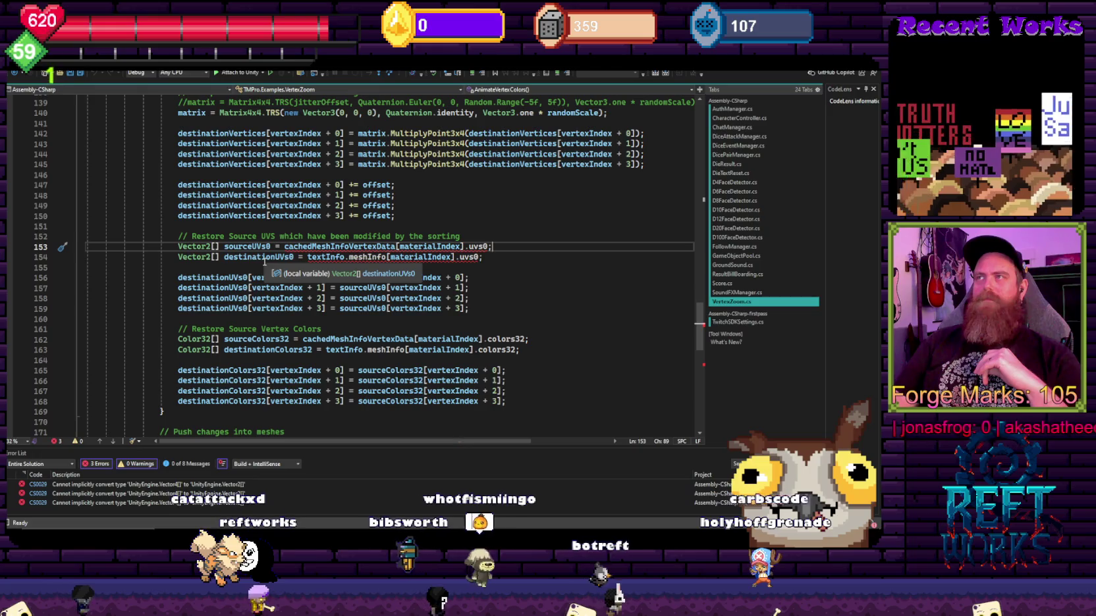
{"action": "left_click", "coordinate": [207, 246]}
{"action": "key", "text": "Delete"}
{"action": "type", "text": "4"}
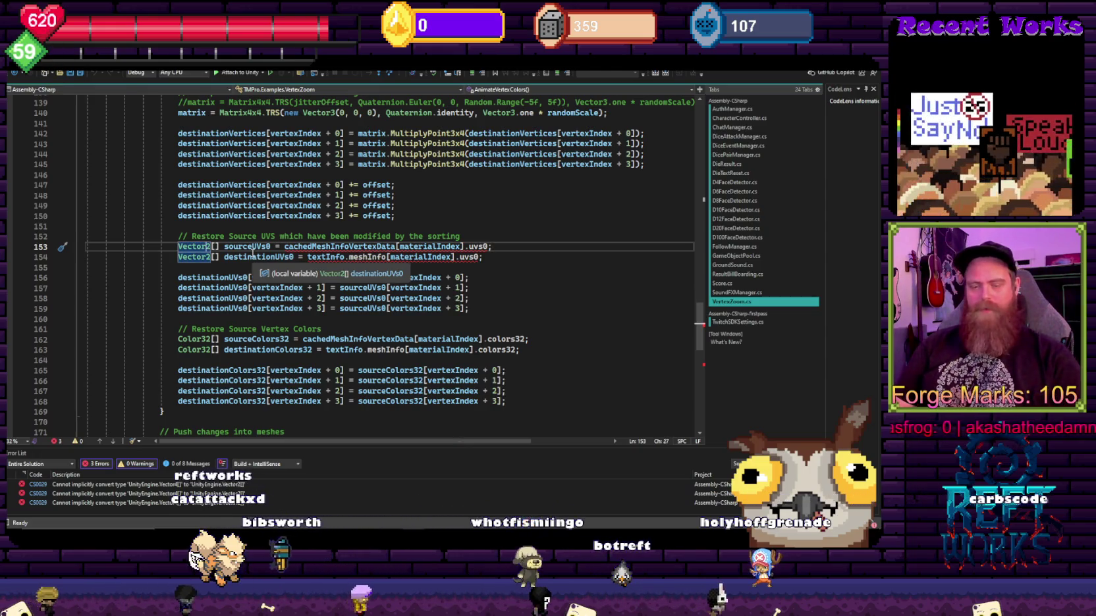
{"action": "key", "text": "Down"}
{"action": "key", "text": "BackSpace"}
{"action": "type", "text": "4"}
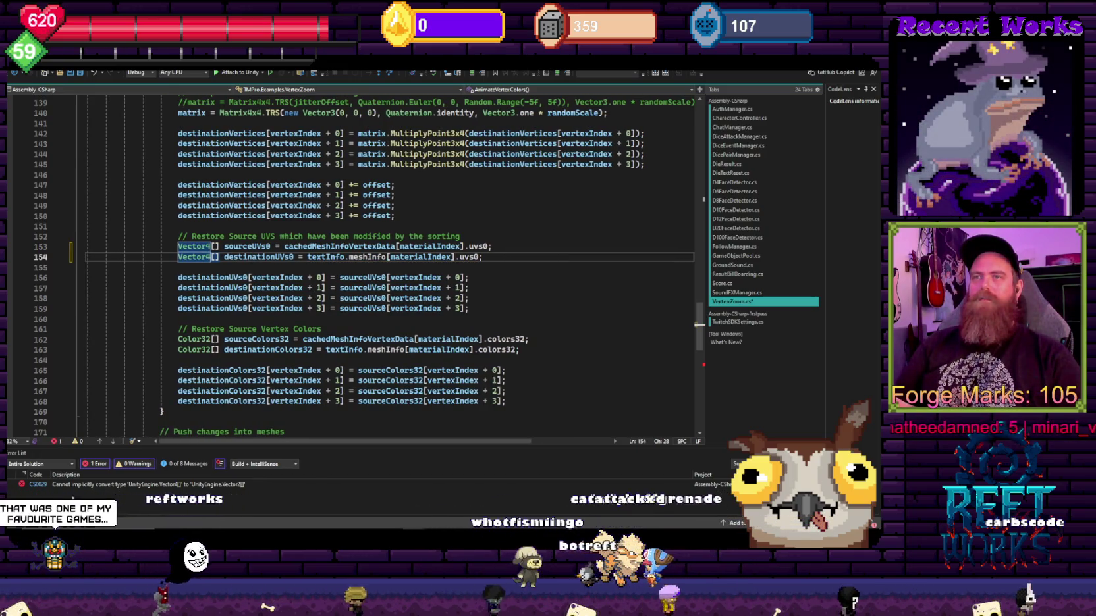
Step: Jump to the remaining CS0029 error at line 181, where uvs0 is assigned to mesh.uv
{"action": "double_click", "coordinate": [79, 486]}
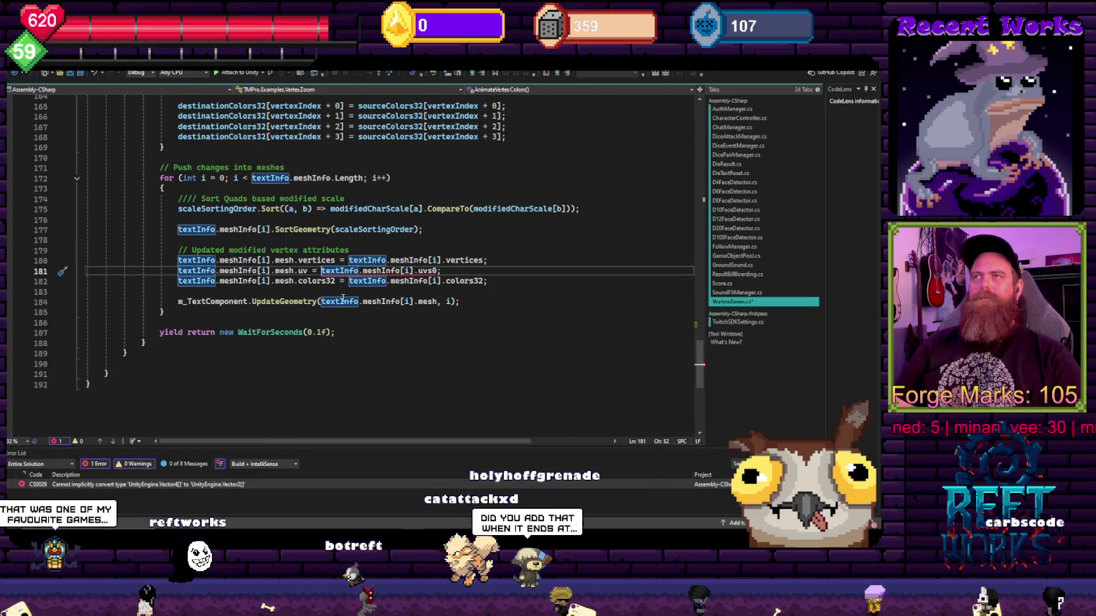
{"action": "mouse_move", "coordinate": [345, 275]}
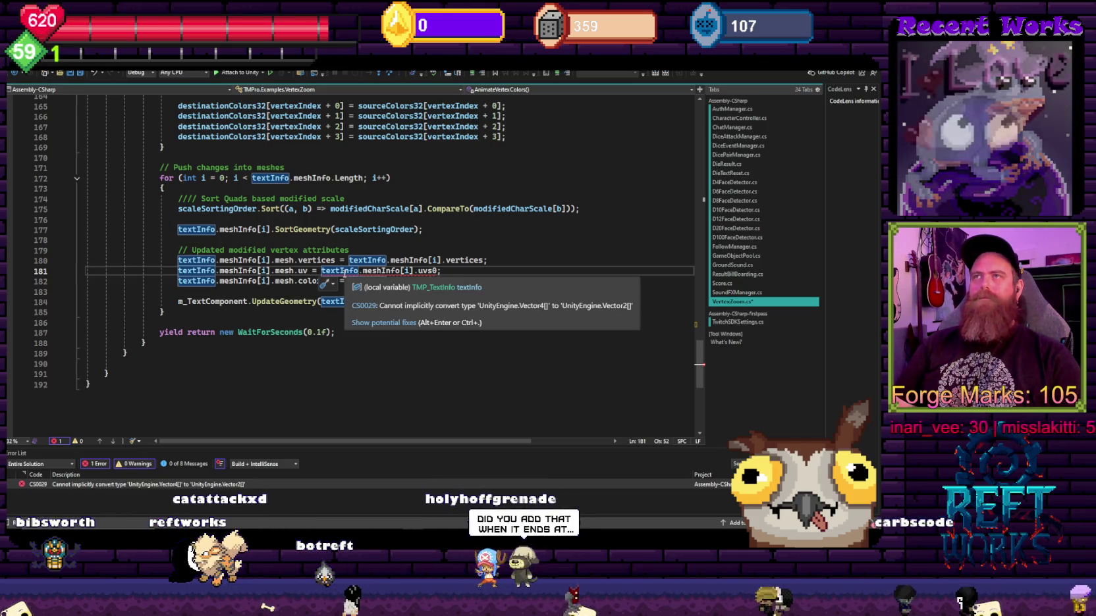
{"action": "scroll", "coordinate": [305, 291], "scroll_direction": "up", "scroll_amount": 5}
{"action": "scroll", "coordinate": [305, 290], "scroll_direction": "up", "scroll_amount": 4}
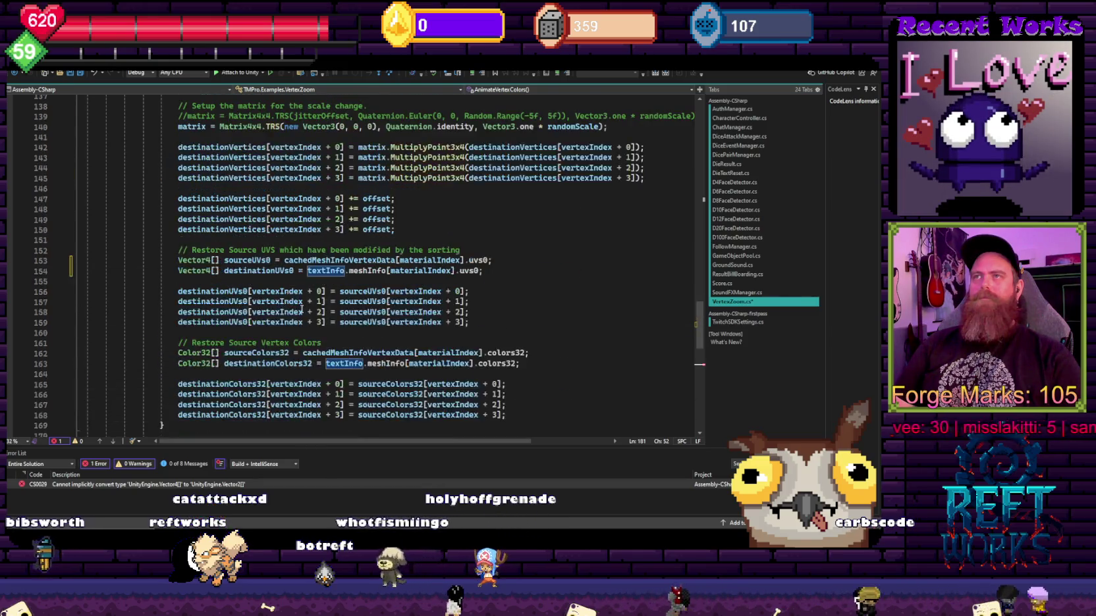
{"action": "scroll", "coordinate": [302, 311], "scroll_direction": "up", "scroll_amount": 8}
{"action": "scroll", "coordinate": [301, 311], "scroll_direction": "up", "scroll_amount": 20}
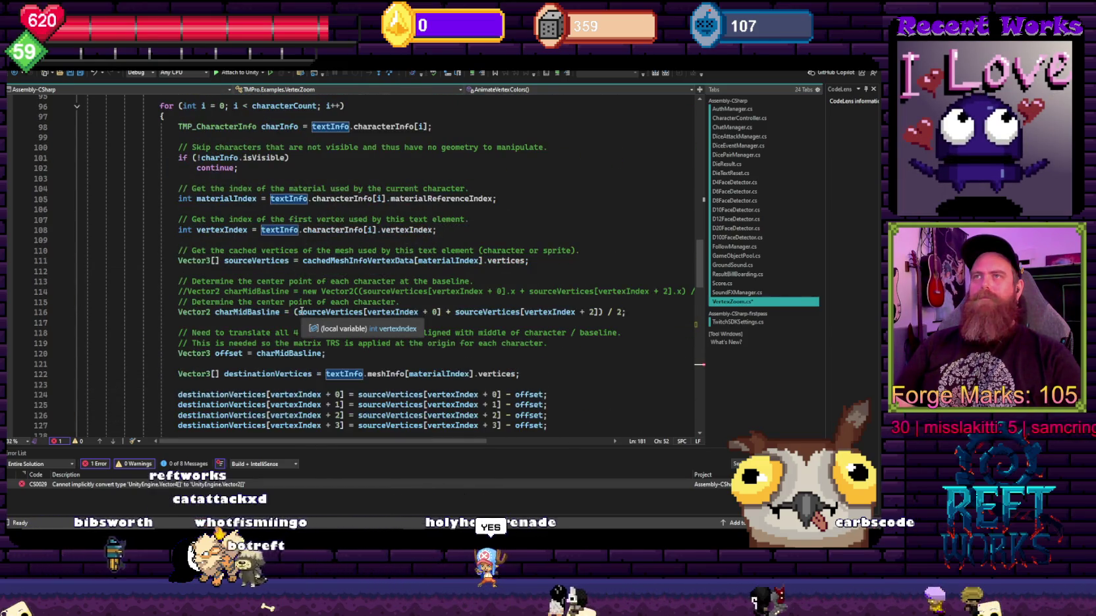
{"action": "scroll", "coordinate": [300, 316], "scroll_direction": "up", "scroll_amount": 16}
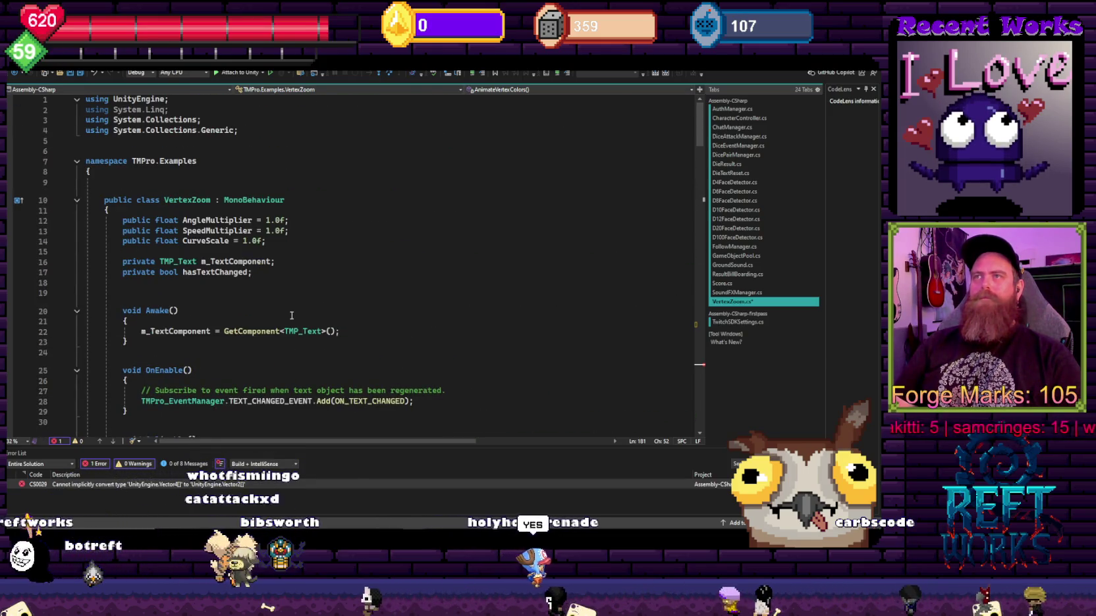
Step: Glance at the CharacterController script, return to VertexZoom.cs line 181, and close Visual Studio
{"action": "key", "text": "ctrl+Tab"}
{"action": "scroll", "coordinate": [306, 326], "scroll_direction": "down", "scroll_amount": 20}
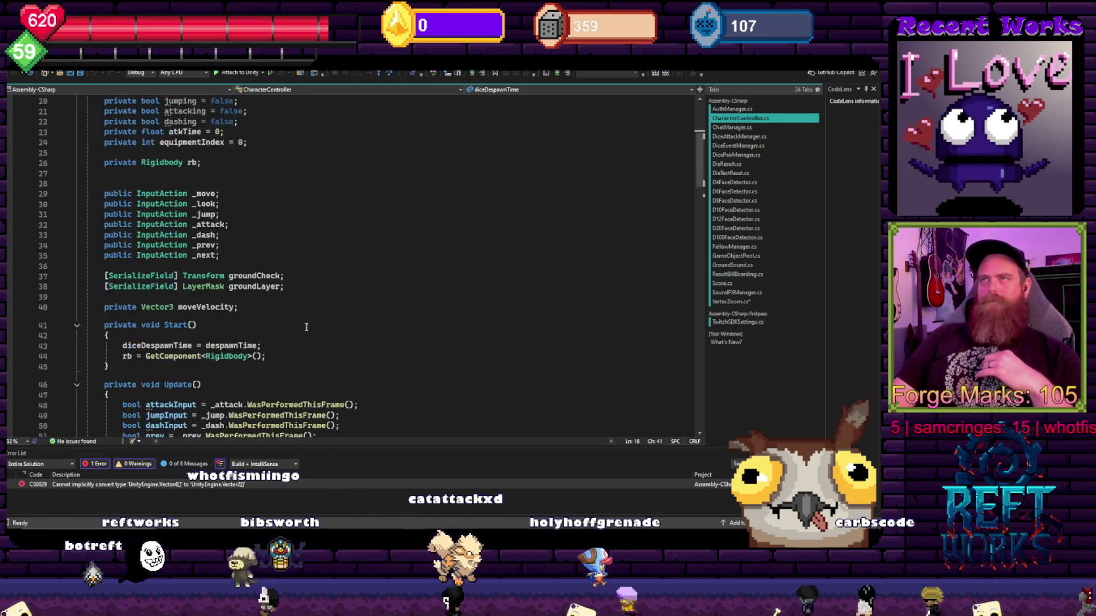
{"action": "scroll", "coordinate": [306, 322], "scroll_direction": "up", "scroll_amount": 10}
{"action": "scroll", "coordinate": [305, 322], "scroll_direction": "up", "scroll_amount": 20}
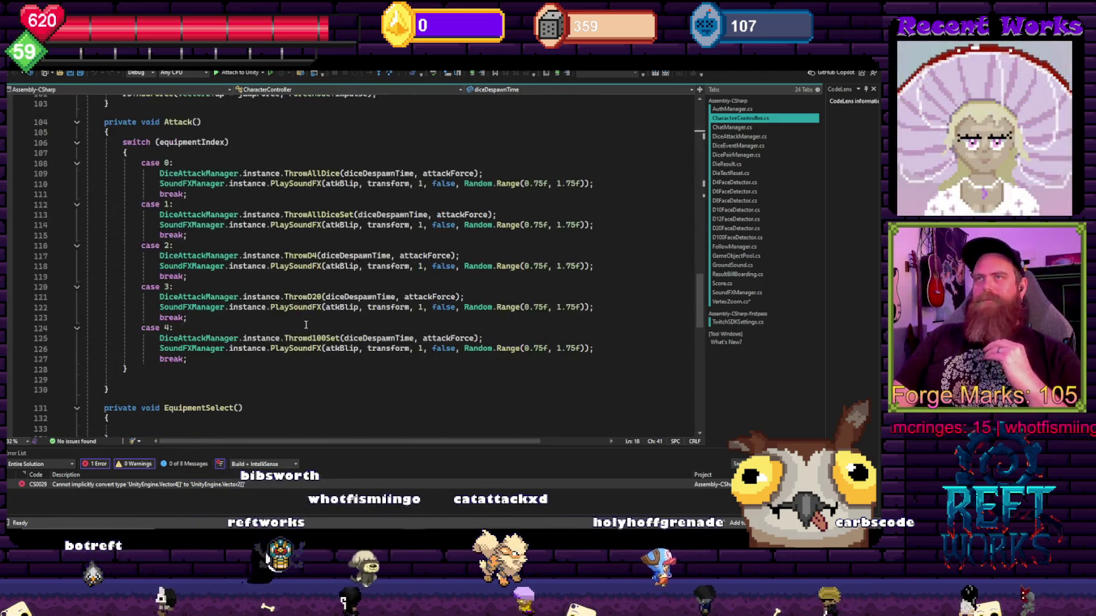
{"action": "scroll", "coordinate": [306, 333], "scroll_direction": "up", "scroll_amount": 7}
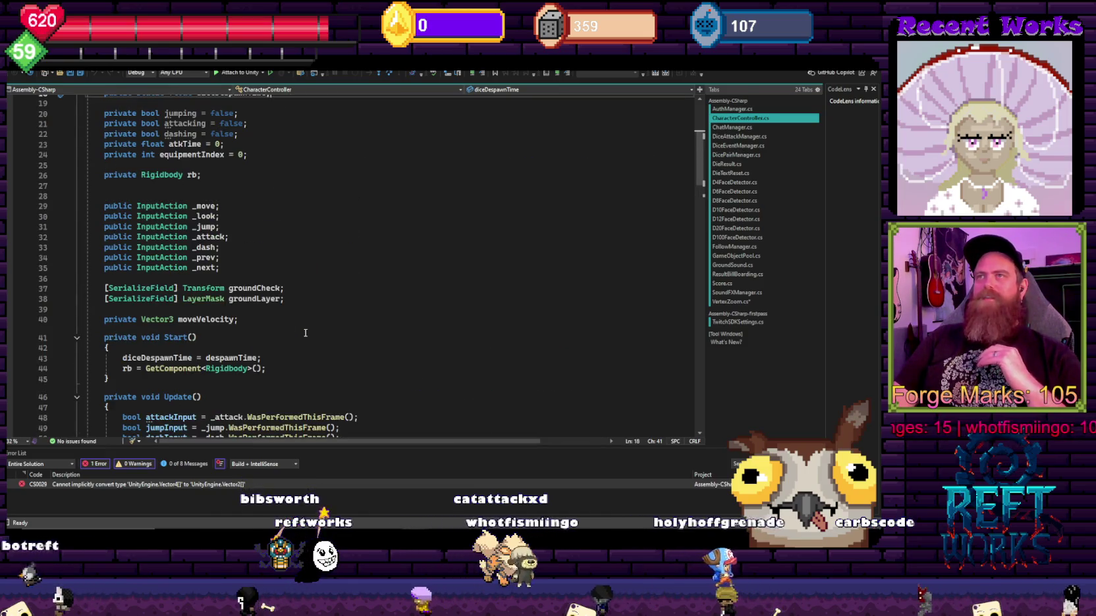
{"action": "key", "text": "ctrl+Tab"}
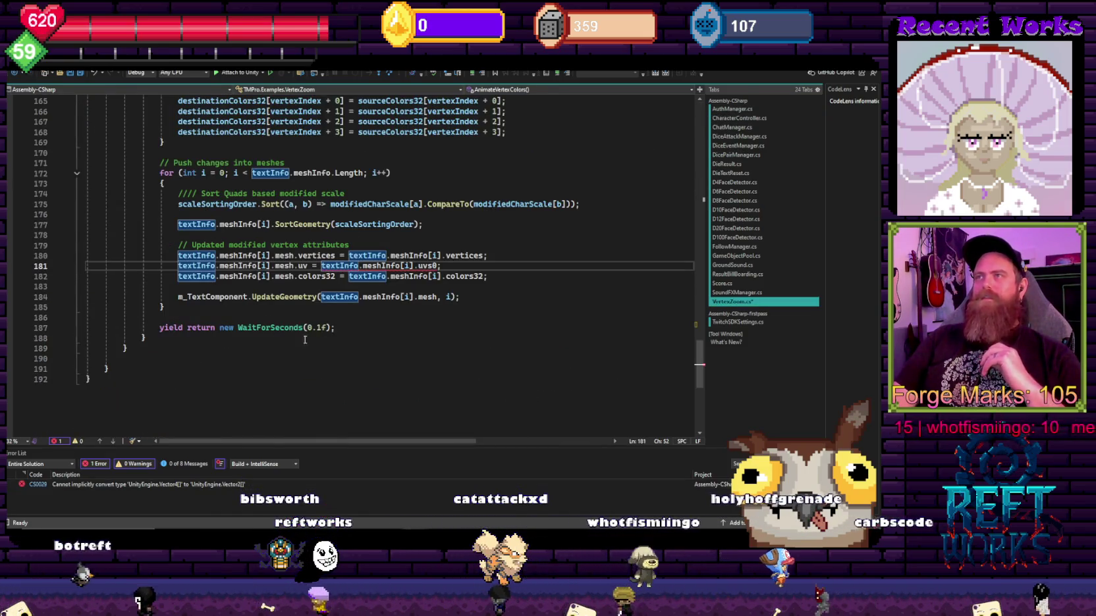
{"action": "left_click", "coordinate": [461, 266]}
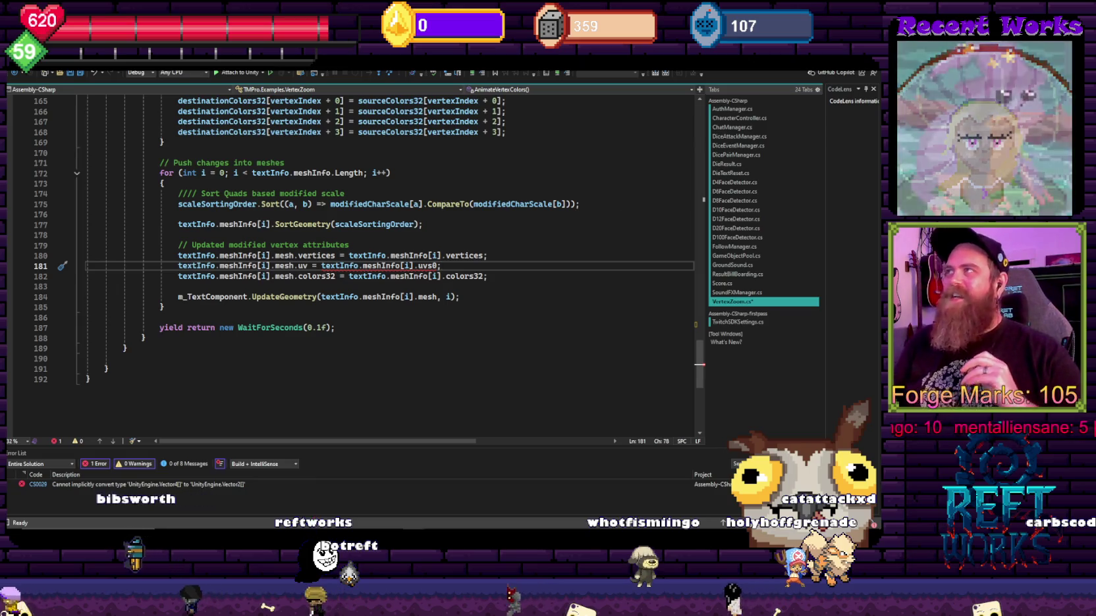
{"action": "key", "text": "alt+F4"}
Step: Discard Visual Studio's unsaved changes and bring the Unity editor to the front
{"action": "left_click", "coordinate": [453, 339]}
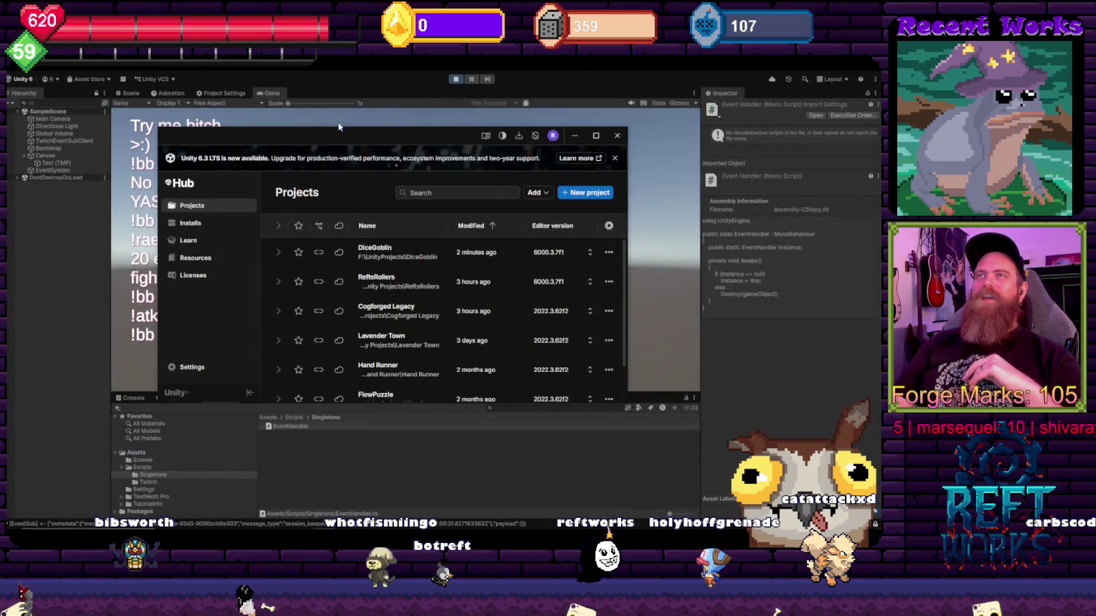
{"action": "left_click", "coordinate": [338, 126]}
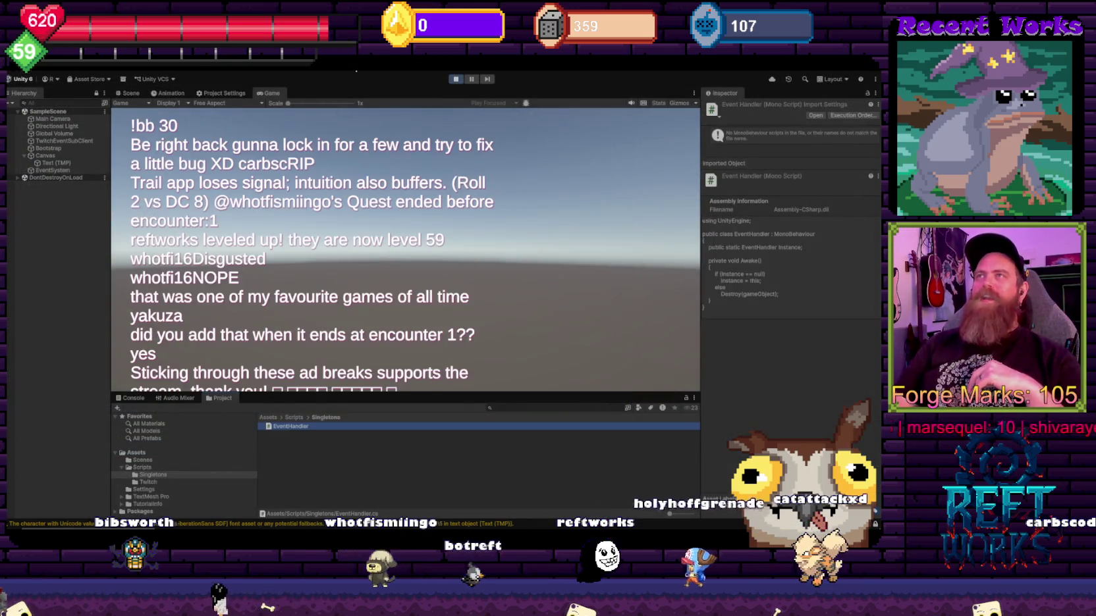
{"action": "left_click", "coordinate": [344, 281]}
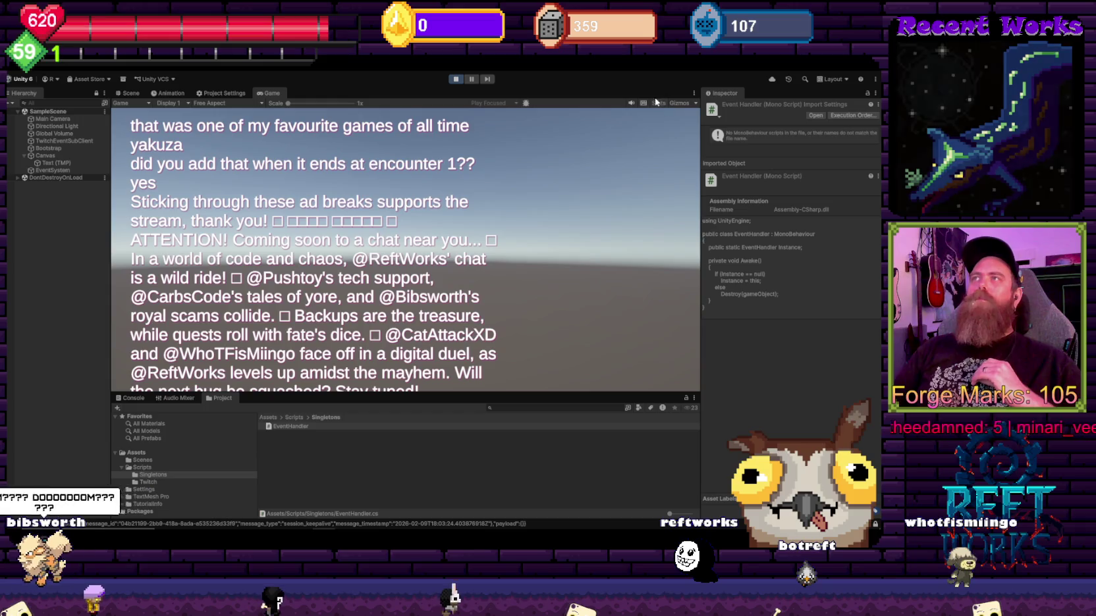
{"action": "left_click", "coordinate": [291, 426]}
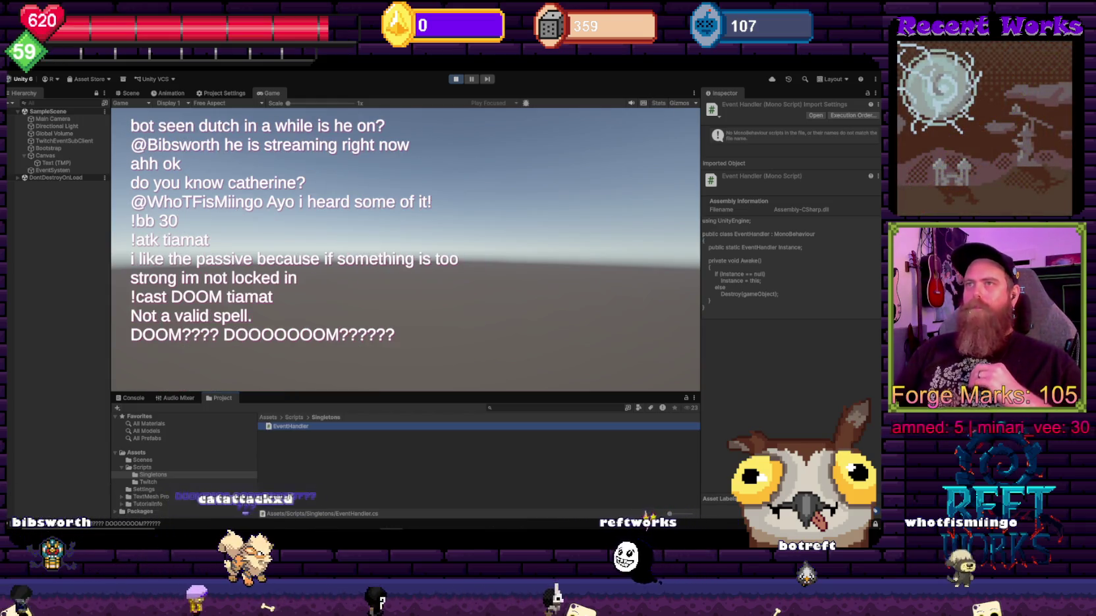
Step: Return focus to the running game view in Unity
{"action": "left_click", "coordinate": [489, 206]}
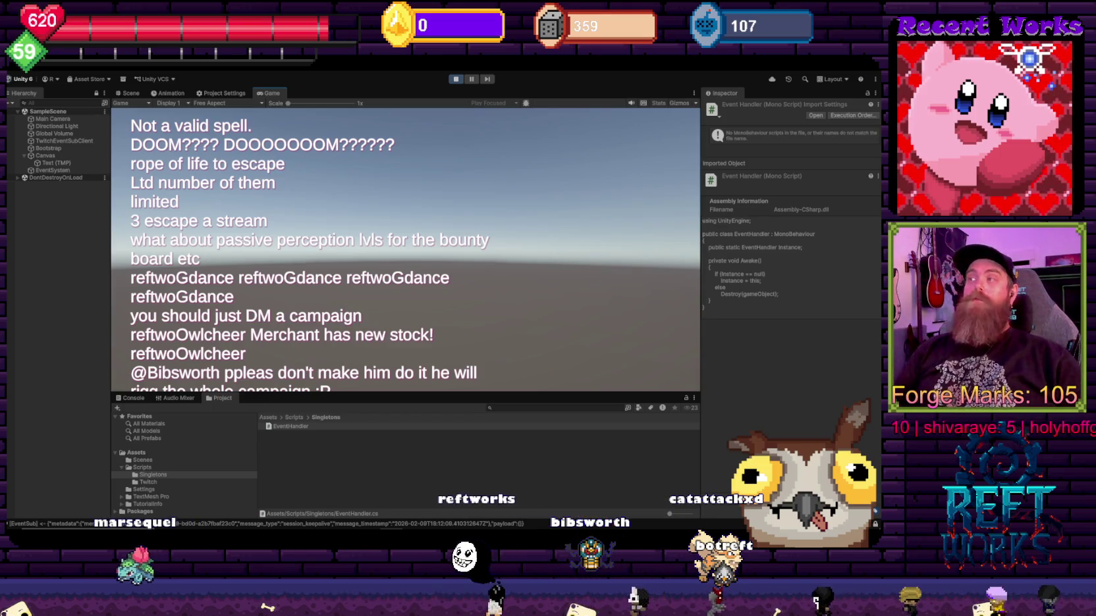
Step: Open the Windows clock and calendar flyout with Super+Alt+D
{"action": "key", "text": "super+alt+d"}
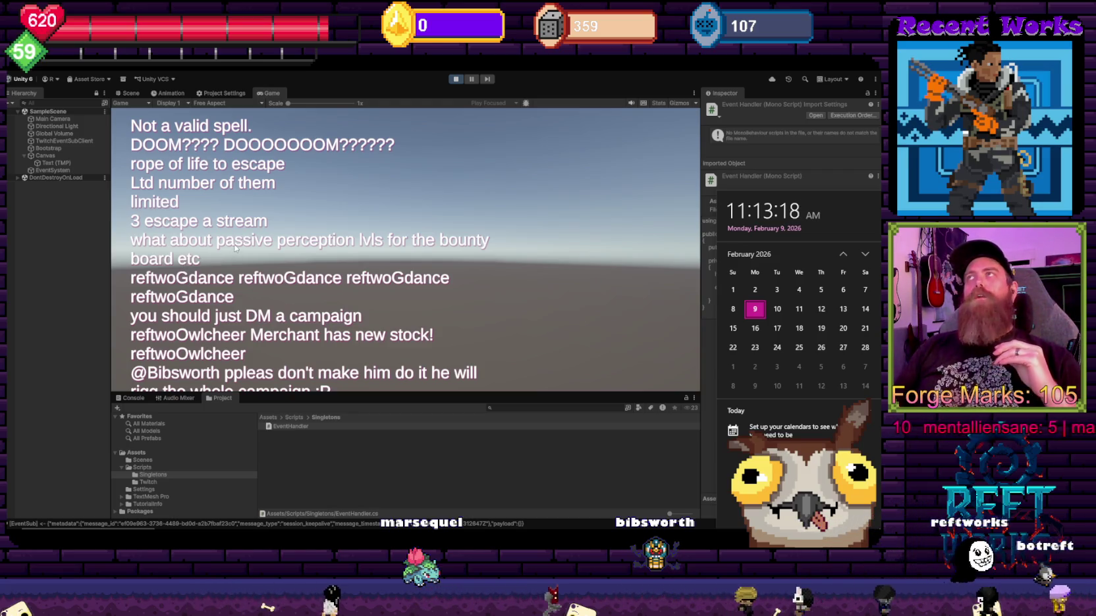
Step: Close the calendar panel, switch to the code editor, and place the cursor on the Destroy line
{"action": "left_click", "coordinate": [624, 78]}
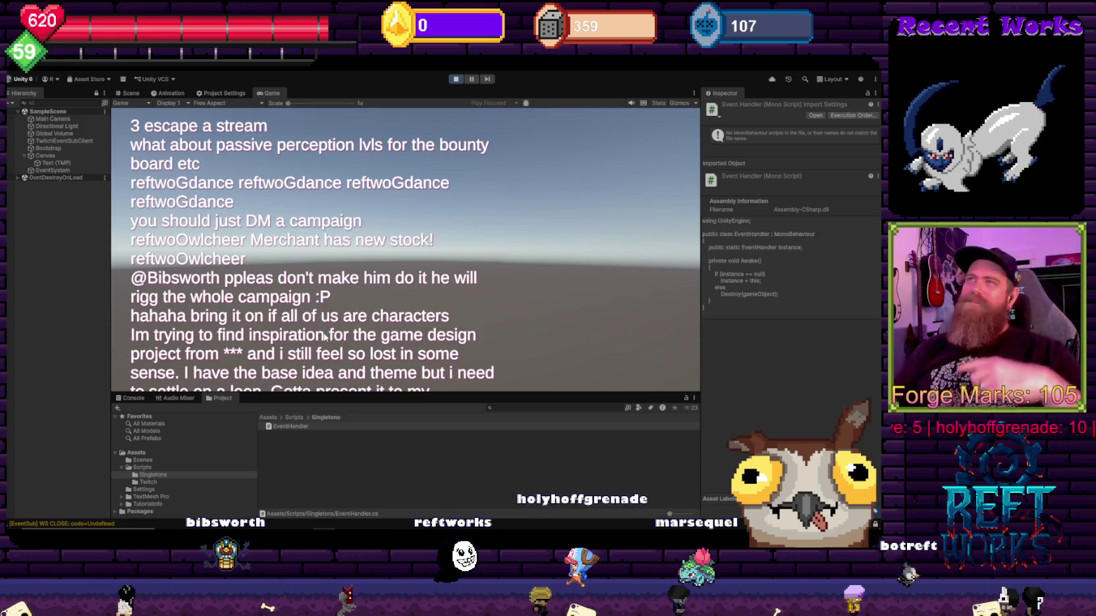
{"action": "key", "text": "alt+Tab"}
{"action": "left_click", "coordinate": [323, 225]}
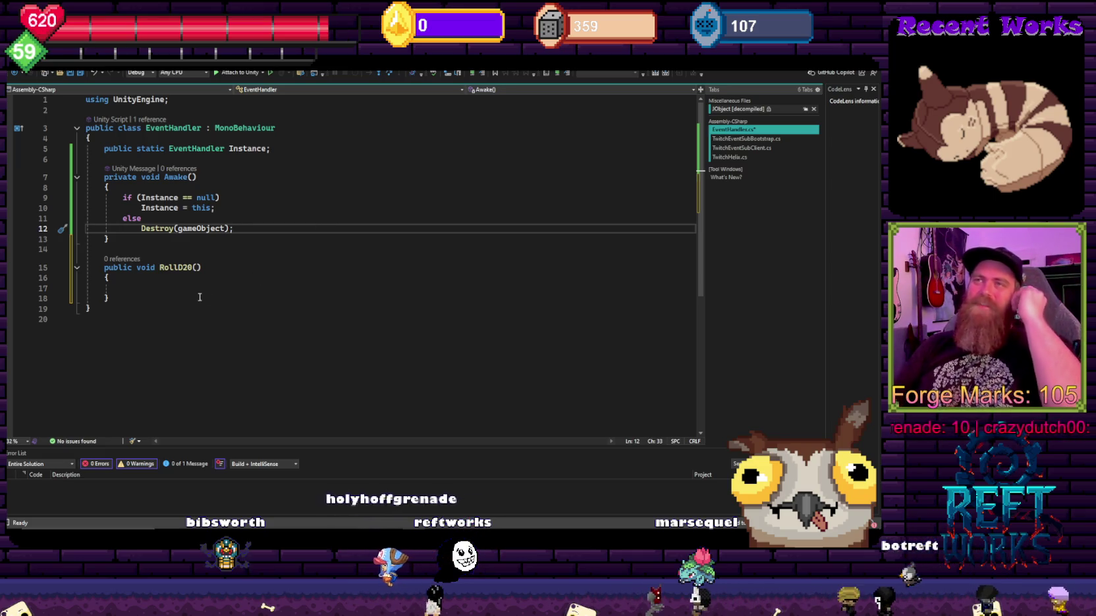
Step: Return to EventHandler.cs and put the cursor at the end of Awake, above the empty RollD20 method
{"action": "key", "text": "alt+Tab"}
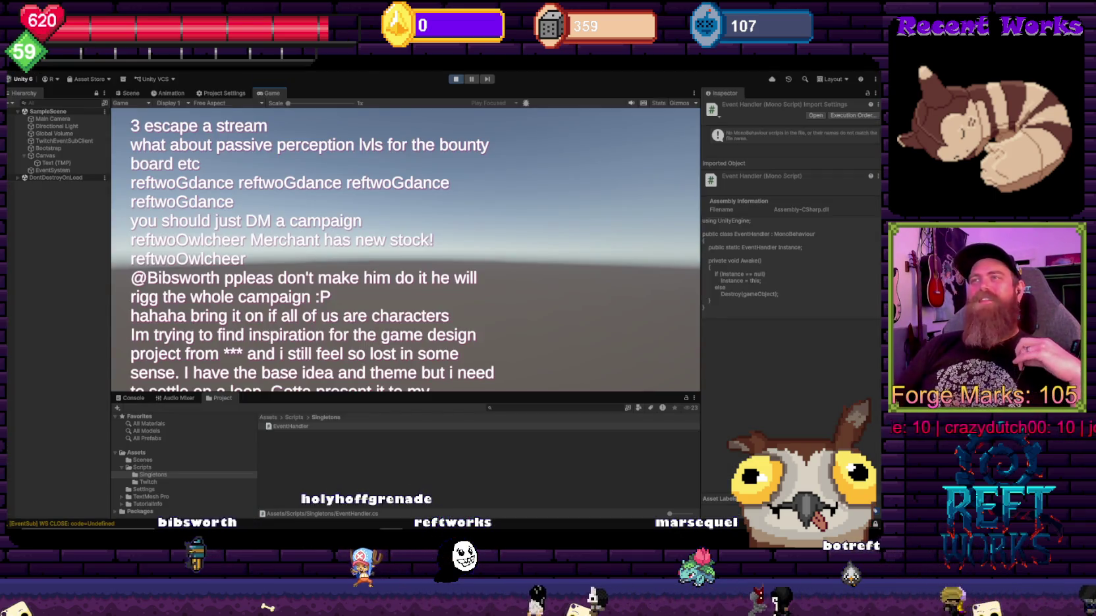
{"action": "key", "text": "alt+Tab"}
{"action": "left_click", "coordinate": [145, 287]}
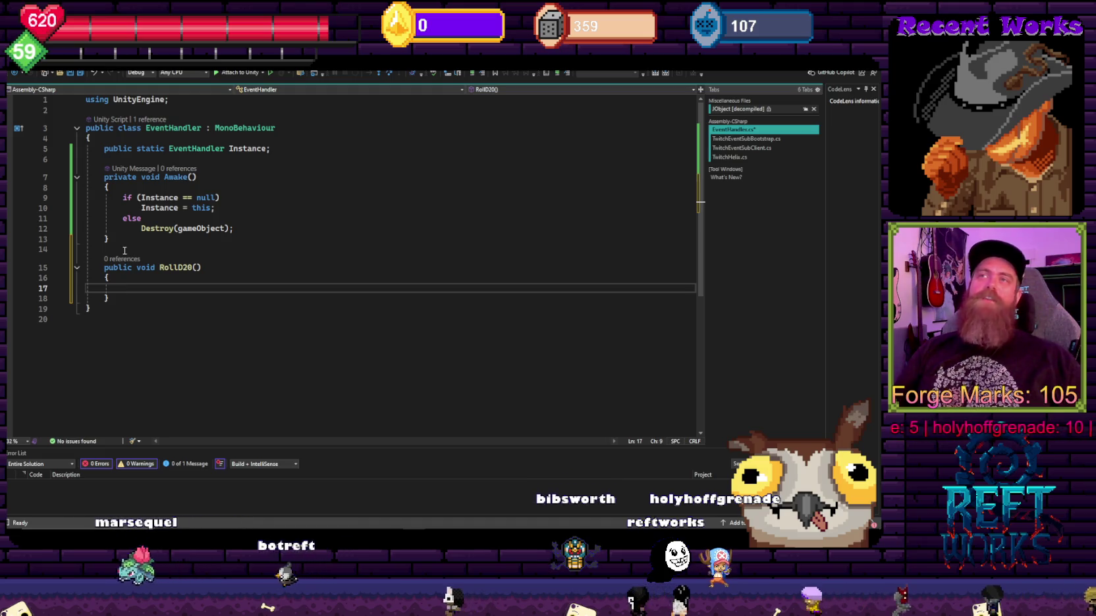
{"action": "left_click", "coordinate": [132, 249]}
{"action": "key", "text": "Up"}
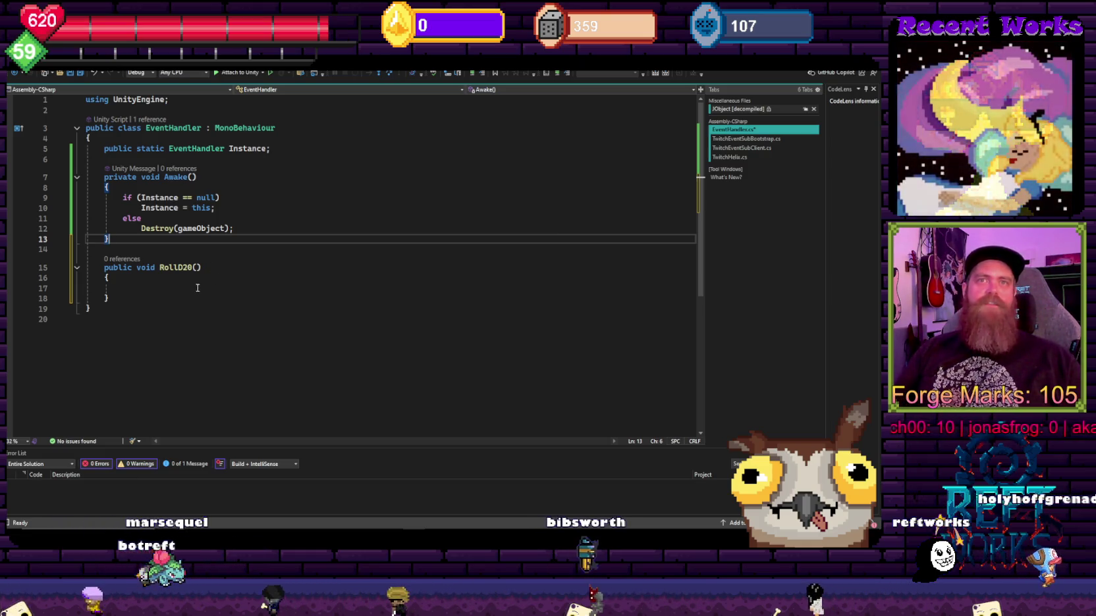
{"action": "left_click", "coordinate": [172, 288]}
{"action": "left_click", "coordinate": [181, 250]}
{"action": "left_click", "coordinate": [163, 284]}
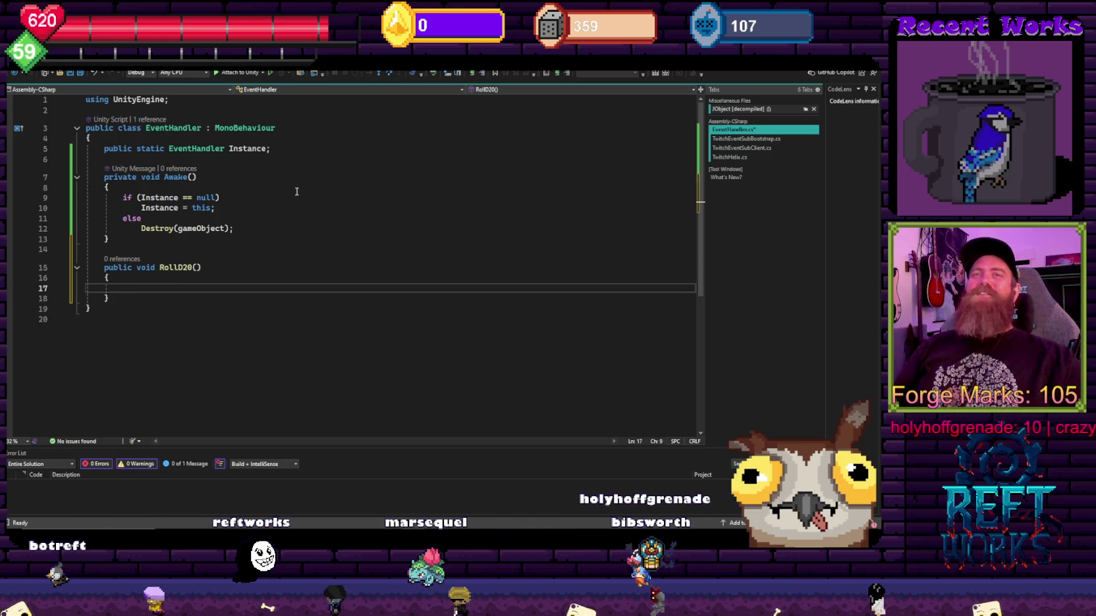
{"action": "key", "text": "Up"}
{"action": "key", "text": "Down"}
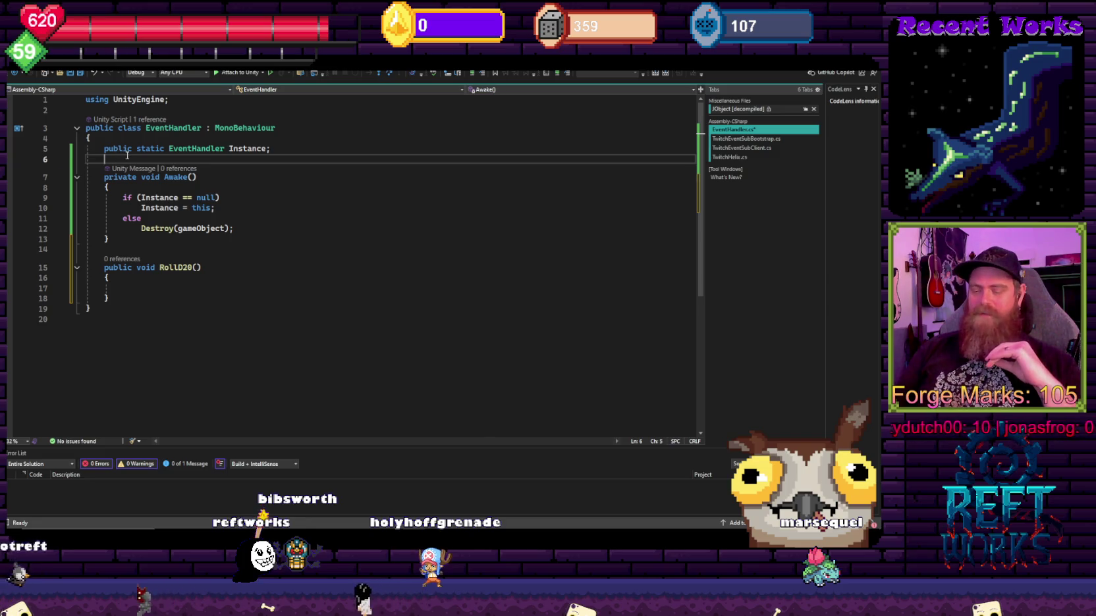
Step: Add a blank line after the Instance field, discard the suggested Instance2 line, and return to Unity
{"action": "key", "text": "Return"}
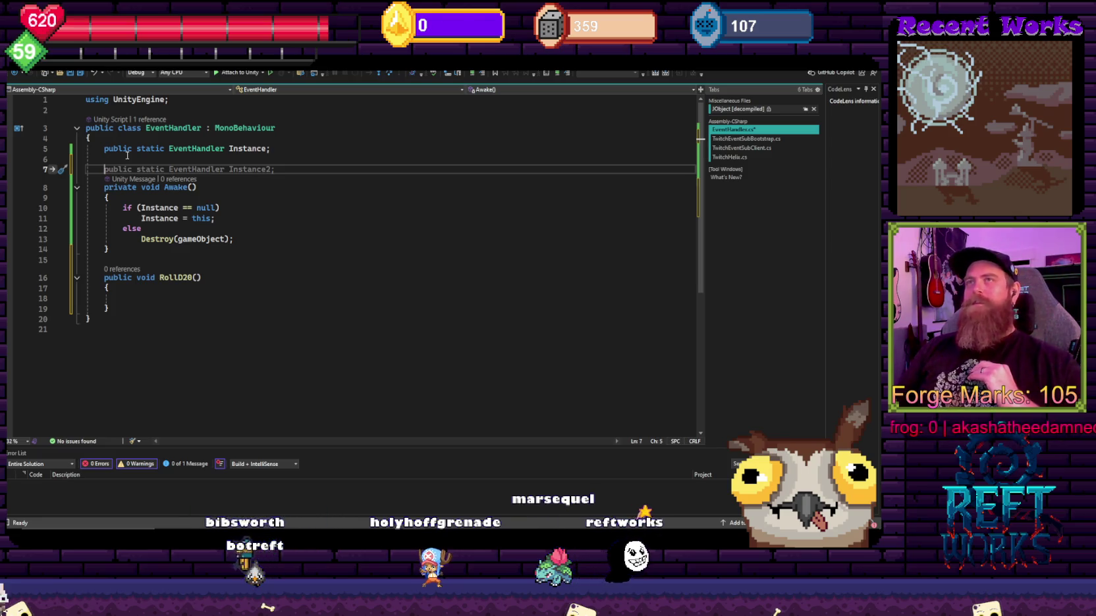
{"action": "left_click", "coordinate": [158, 160]}
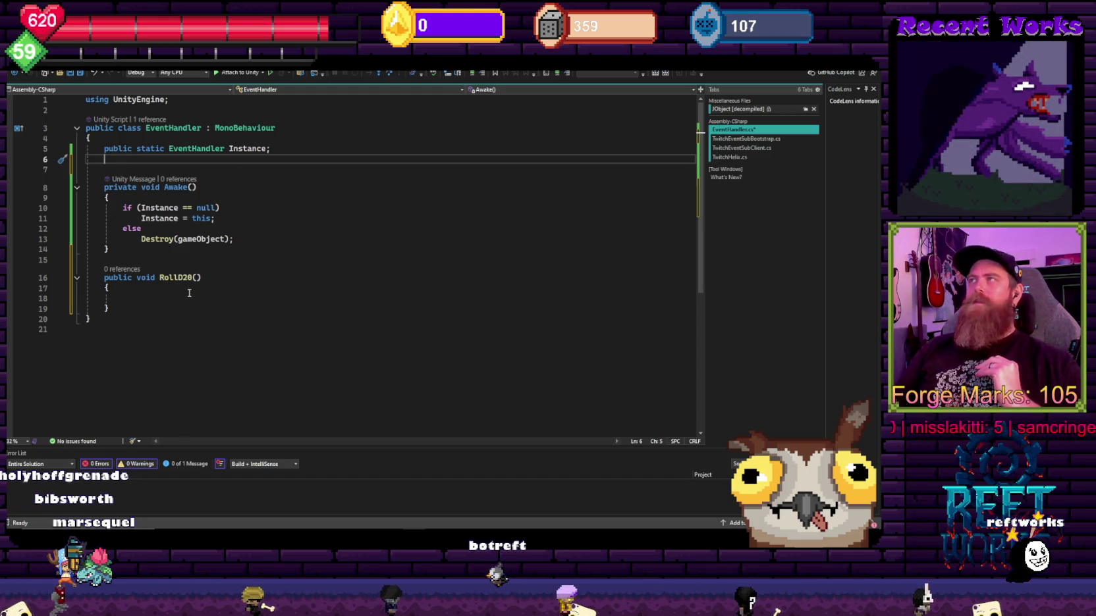
{"action": "left_click", "coordinate": [126, 254]}
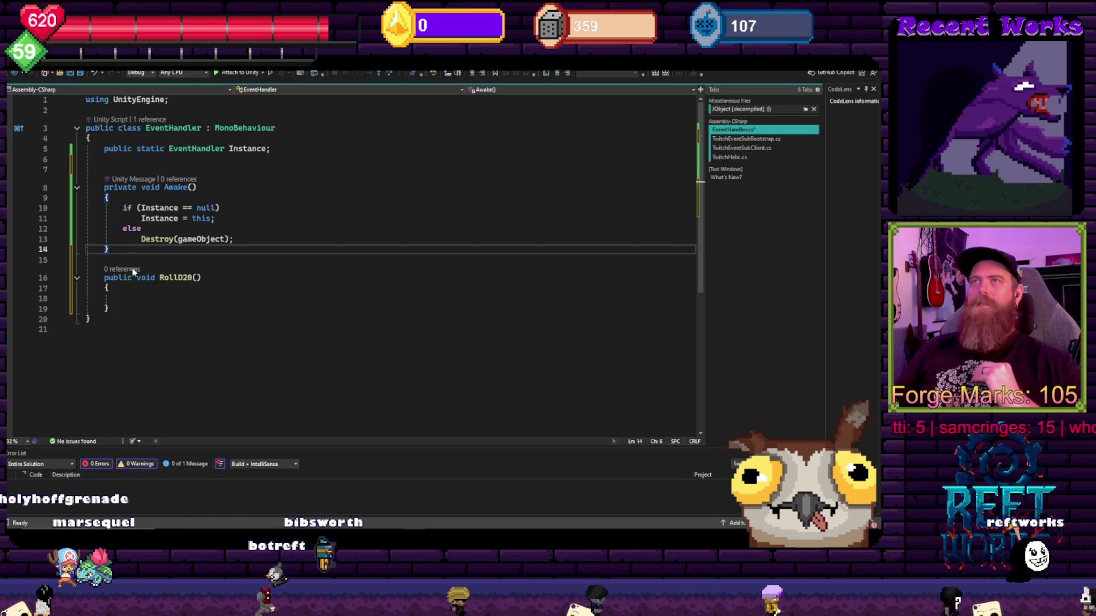
{"action": "left_click", "coordinate": [141, 294]}
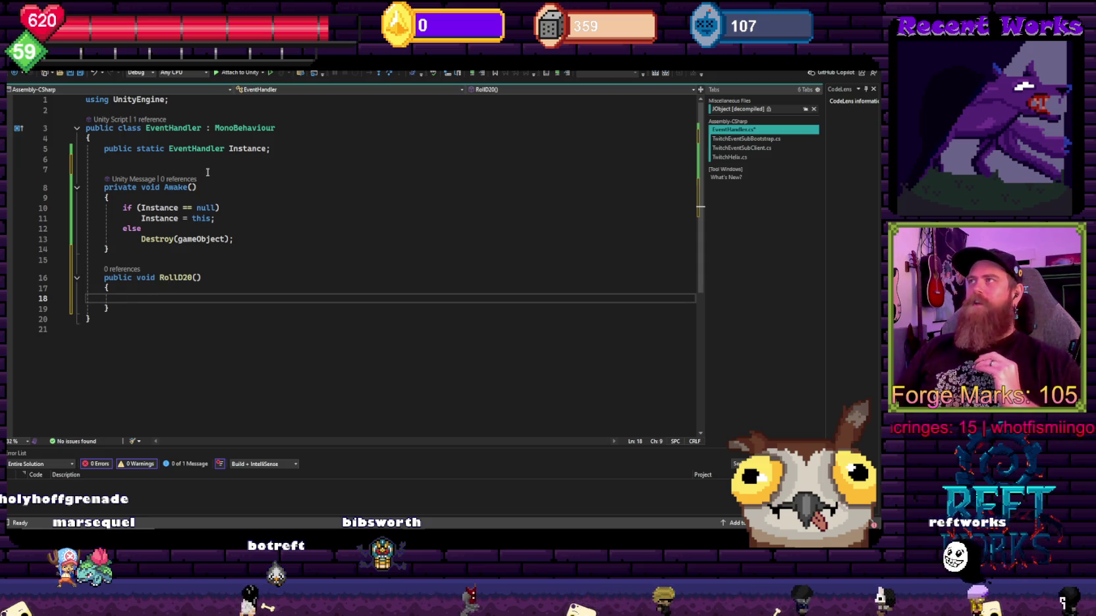
{"action": "scroll", "coordinate": [223, 229], "scroll_direction": "down", "scroll_amount": 4}
{"action": "scroll", "coordinate": [223, 229], "scroll_direction": "up", "scroll_amount": 4}
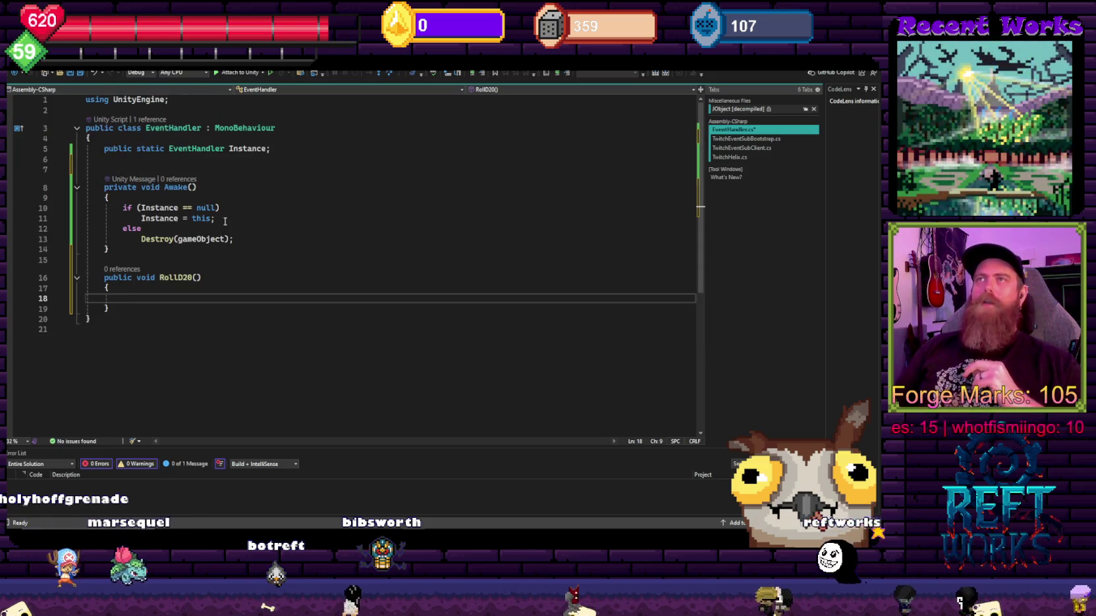
{"action": "key", "text": "alt+Tab"}
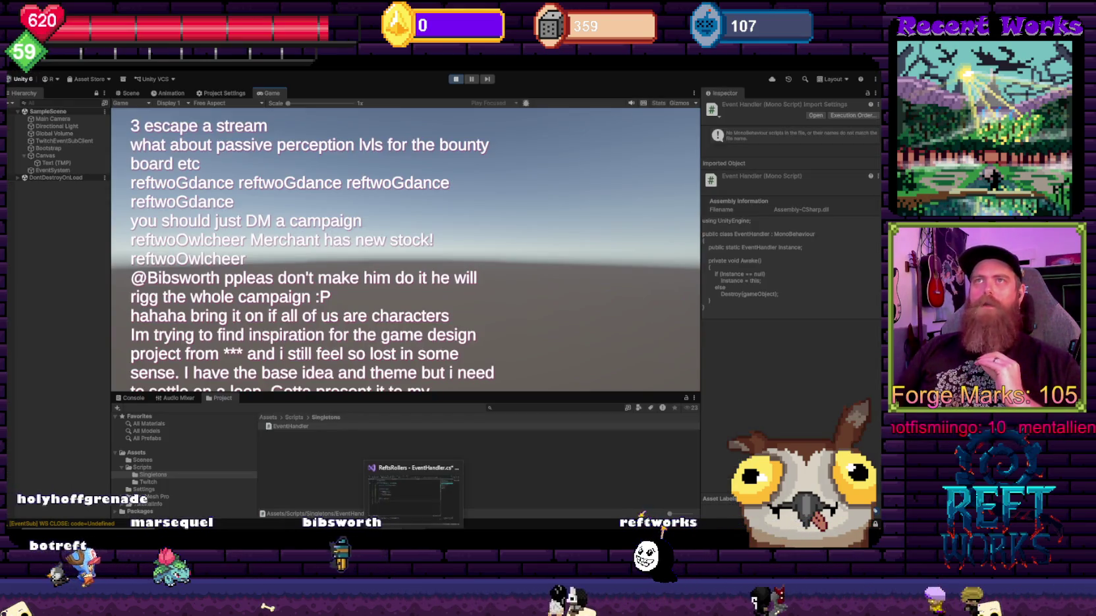
Step: Duplicate the chat Text (TMP) object and stop the running game
{"action": "left_click", "coordinate": [57, 164]}
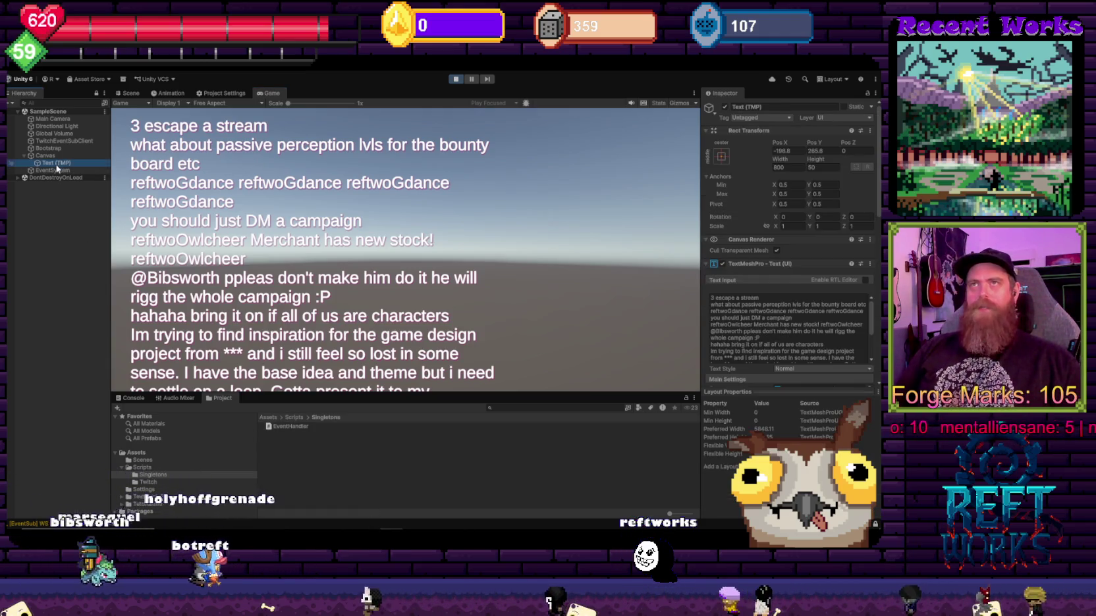
{"action": "key", "text": "ctrl+d"}
{"action": "left_click", "coordinate": [455, 79]}
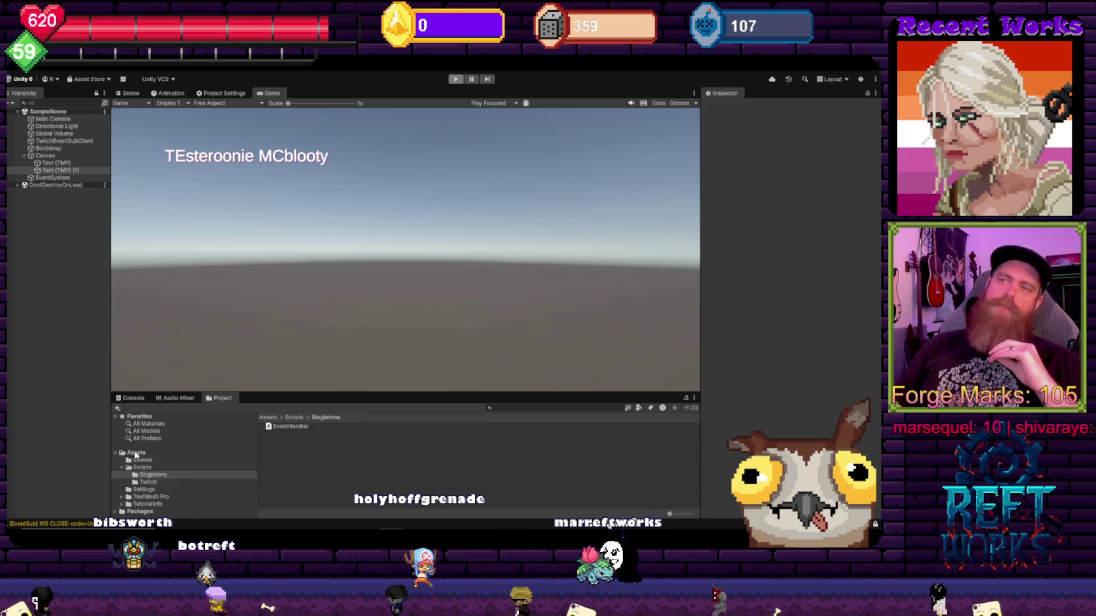
Step: Create a new RPGBotEvents folder inside the Scripts folder
{"action": "left_click", "coordinate": [143, 468]}
{"action": "right_click", "coordinate": [285, 447]}
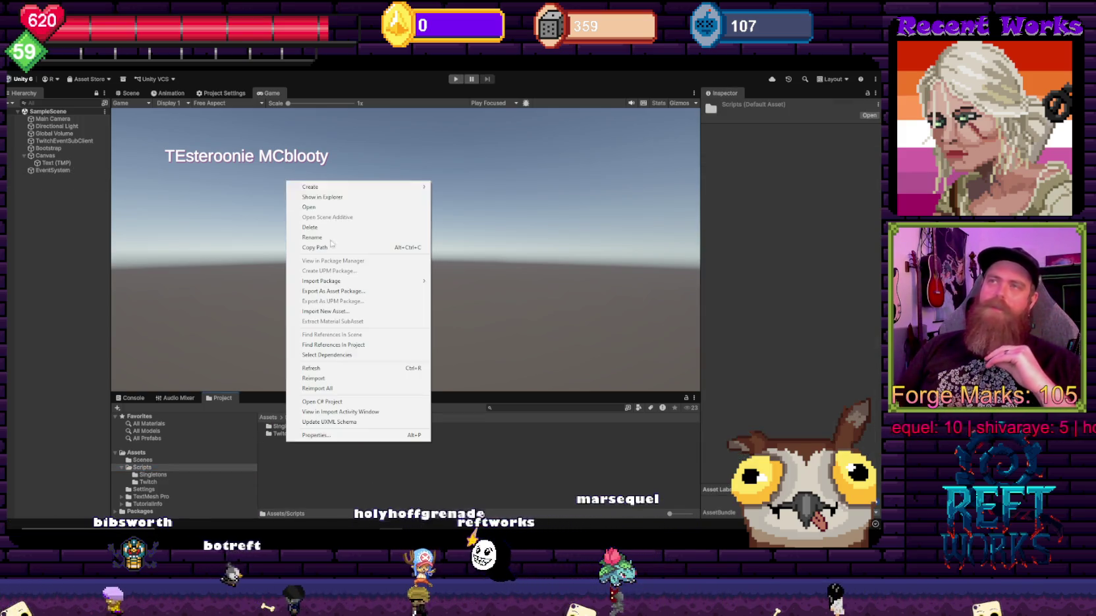
{"action": "mouse_move", "coordinate": [395, 187]}
{"action": "left_click", "coordinate": [493, 187]}
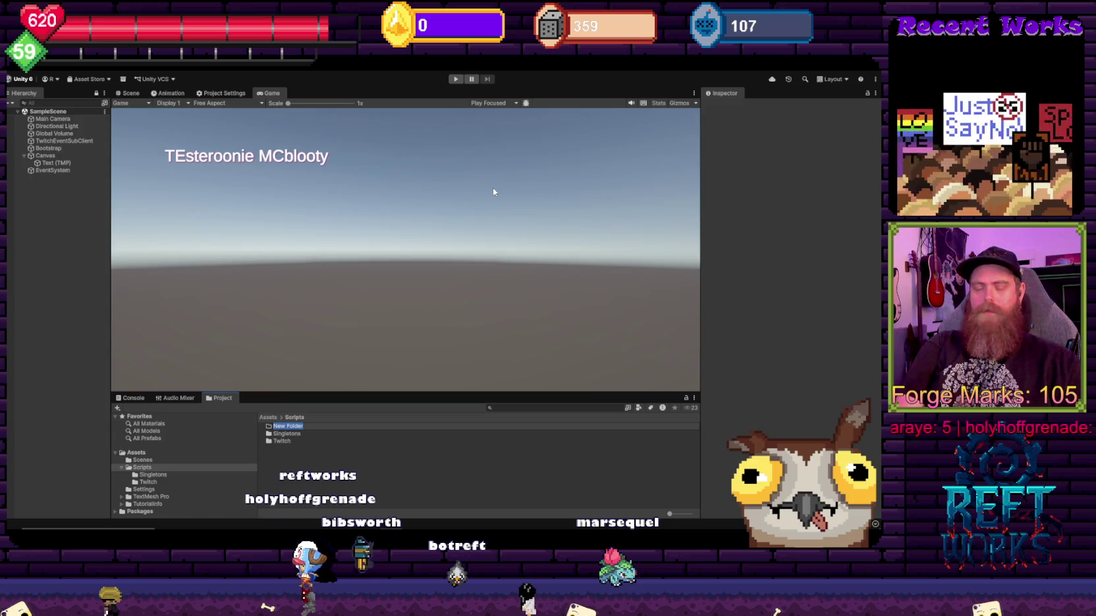
{"action": "type", "text": "ReGBot"}
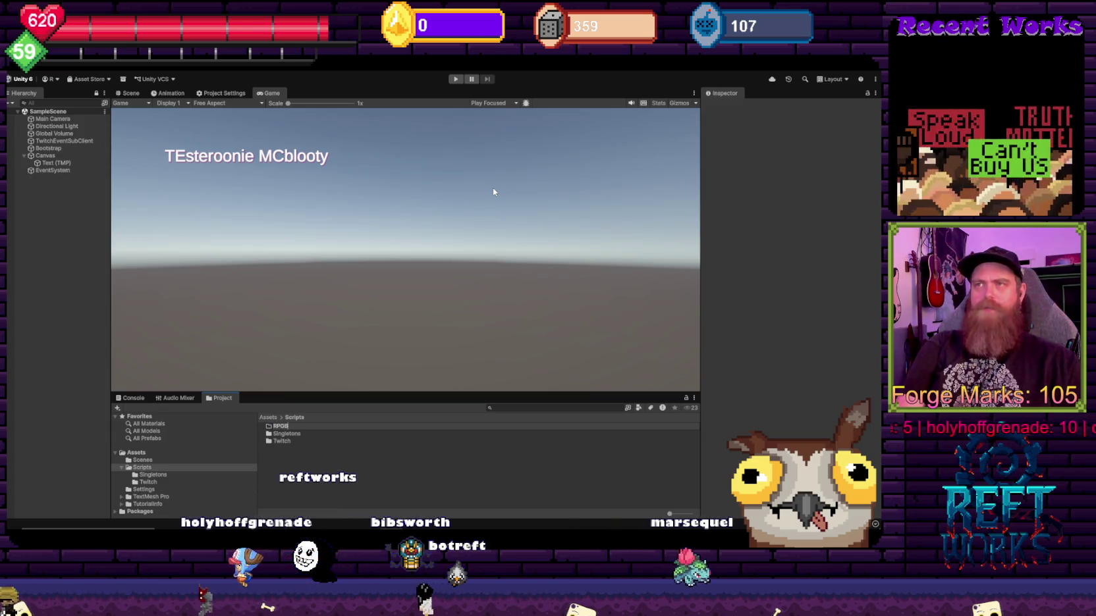
{"action": "type", "text": "Events"}
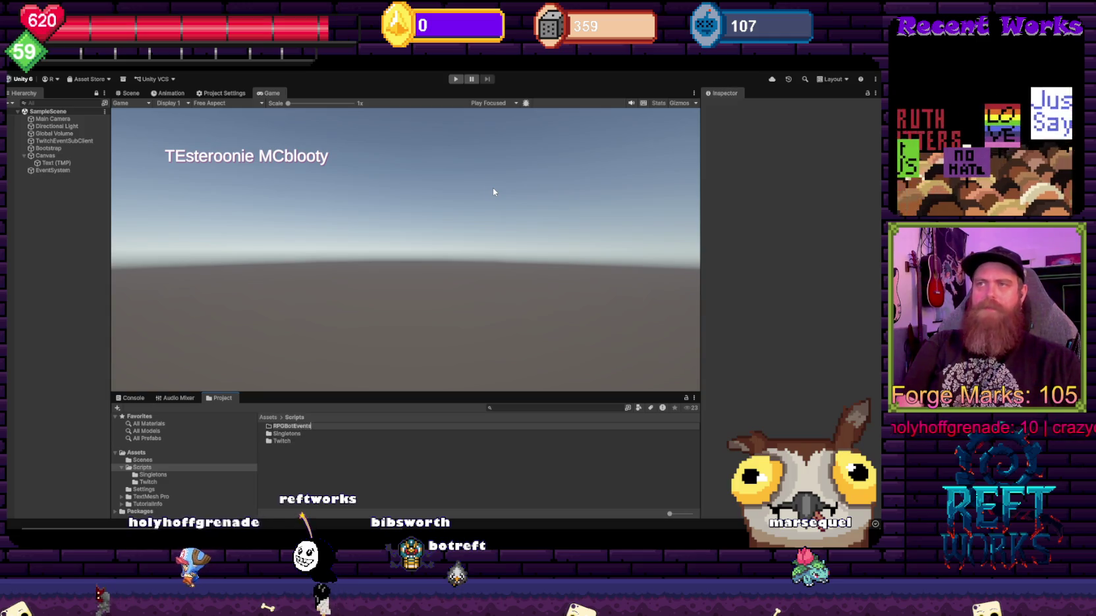
{"action": "key", "text": "Return"}
Step: Inside RPGBotEvents, create a subfolder named DiceRoll
{"action": "double_click", "coordinate": [297, 428]}
{"action": "right_click", "coordinate": [297, 432]}
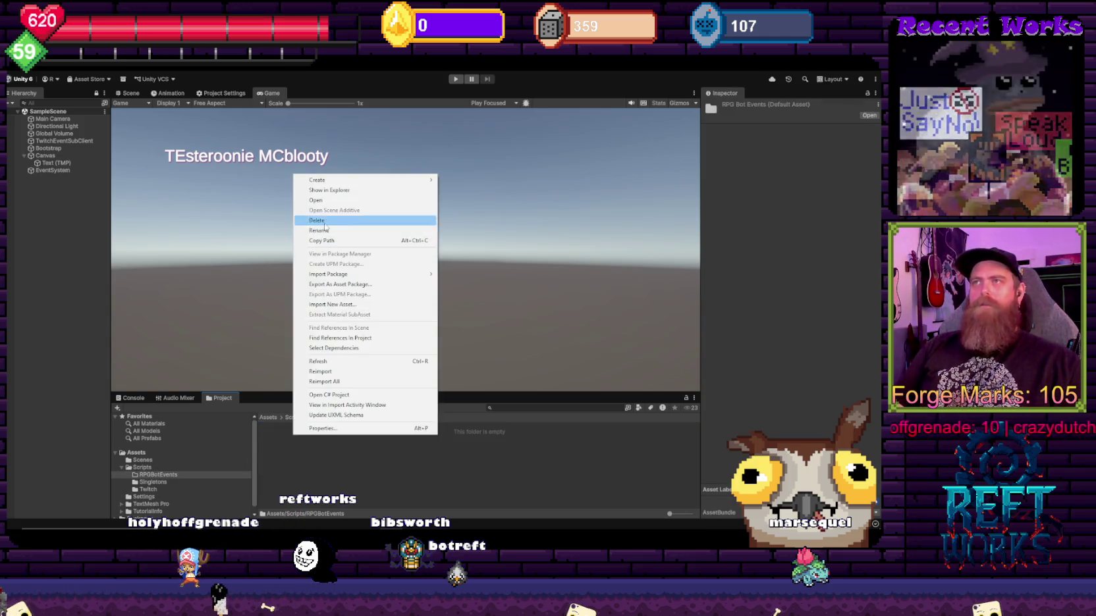
{"action": "mouse_move", "coordinate": [415, 180]}
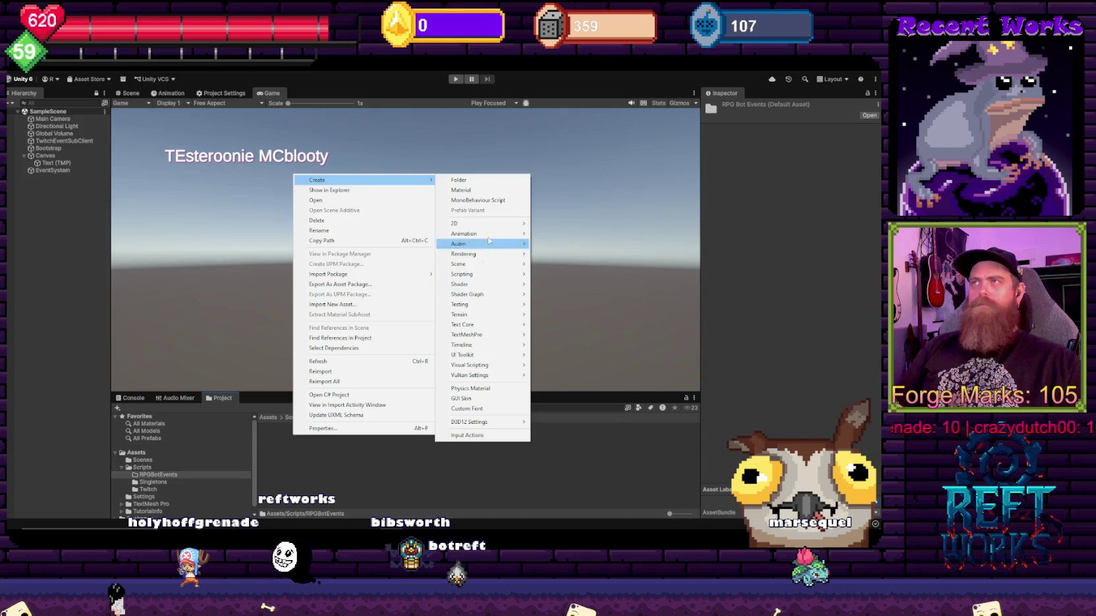
{"action": "left_click", "coordinate": [486, 180]}
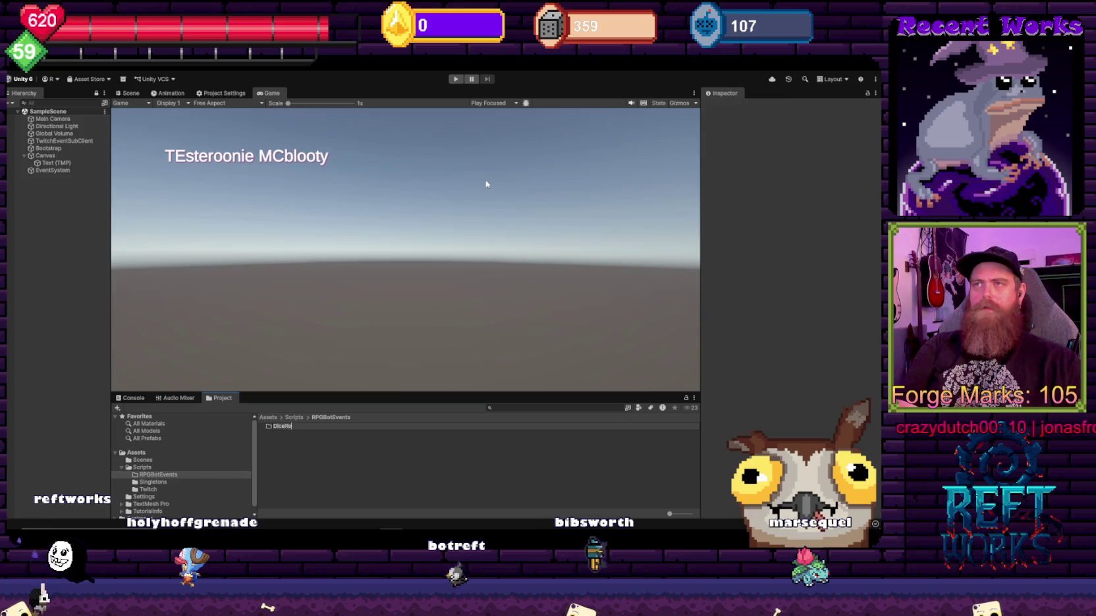
{"action": "type", "text": "ll"}
{"action": "key", "text": "Return"}
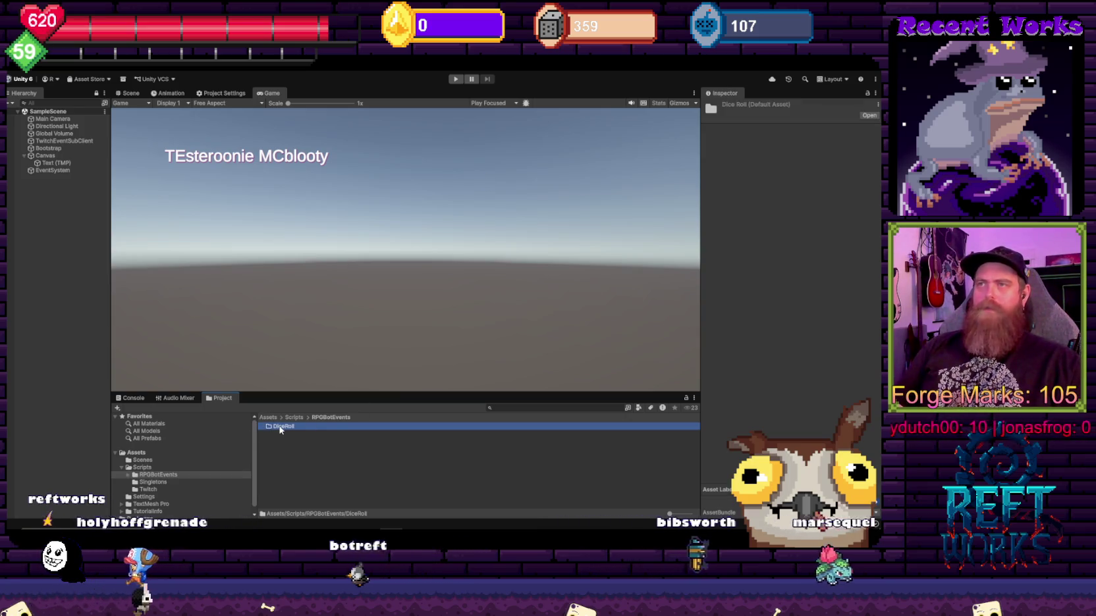
Step: Add a DiceRollHandler MonoBehaviour script, with default Start and Update methods, inside the DiceRoll folder
{"action": "double_click", "coordinate": [282, 427]}
{"action": "right_click", "coordinate": [303, 440]}
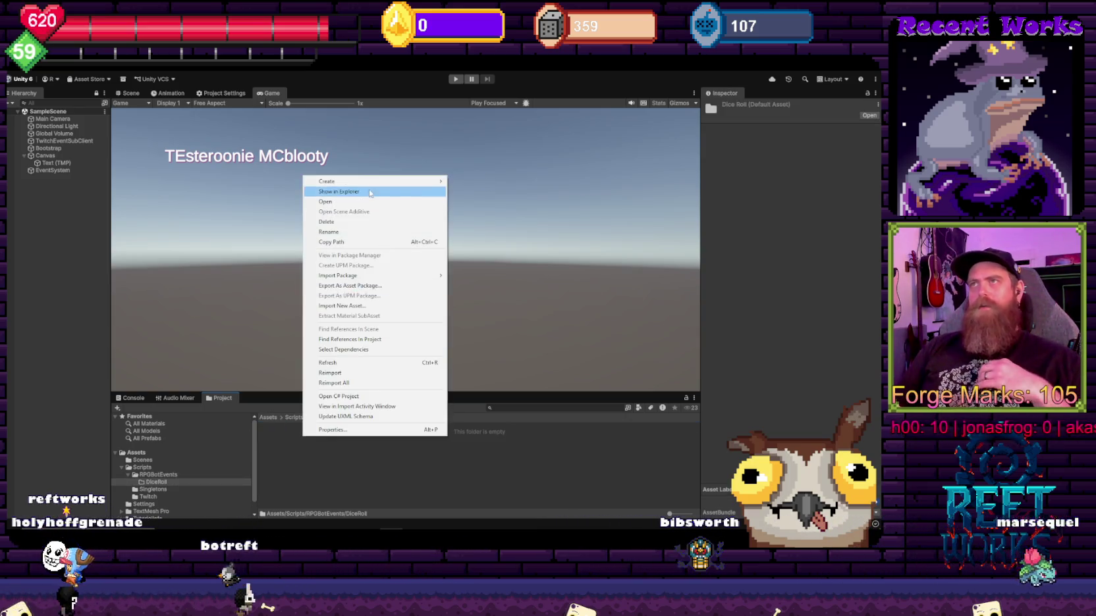
{"action": "mouse_move", "coordinate": [396, 181]}
{"action": "mouse_move", "coordinate": [500, 230]}
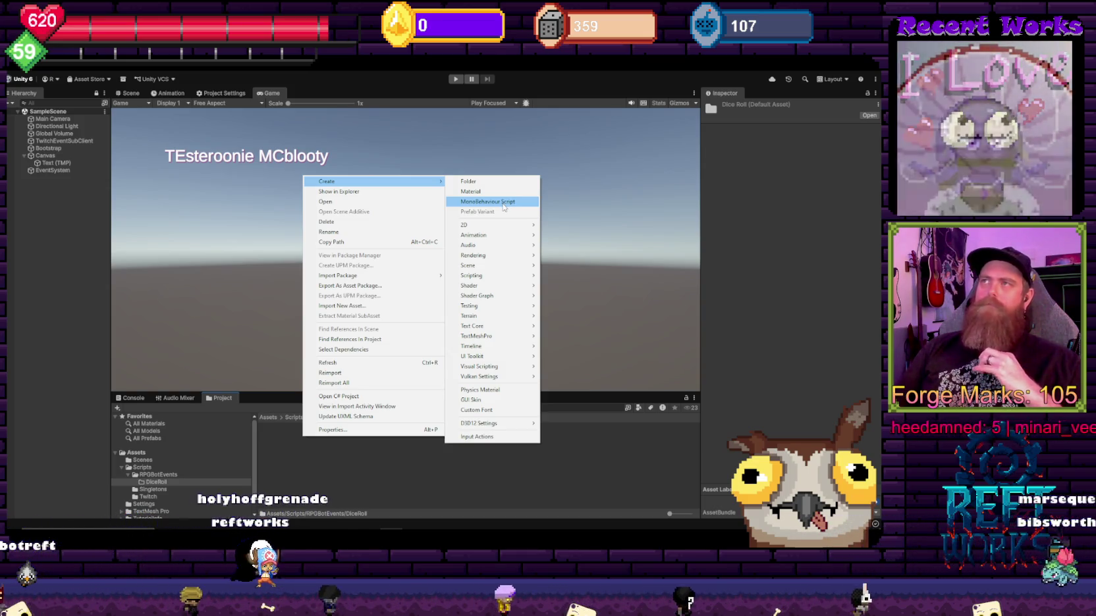
{"action": "left_click", "coordinate": [504, 207]}
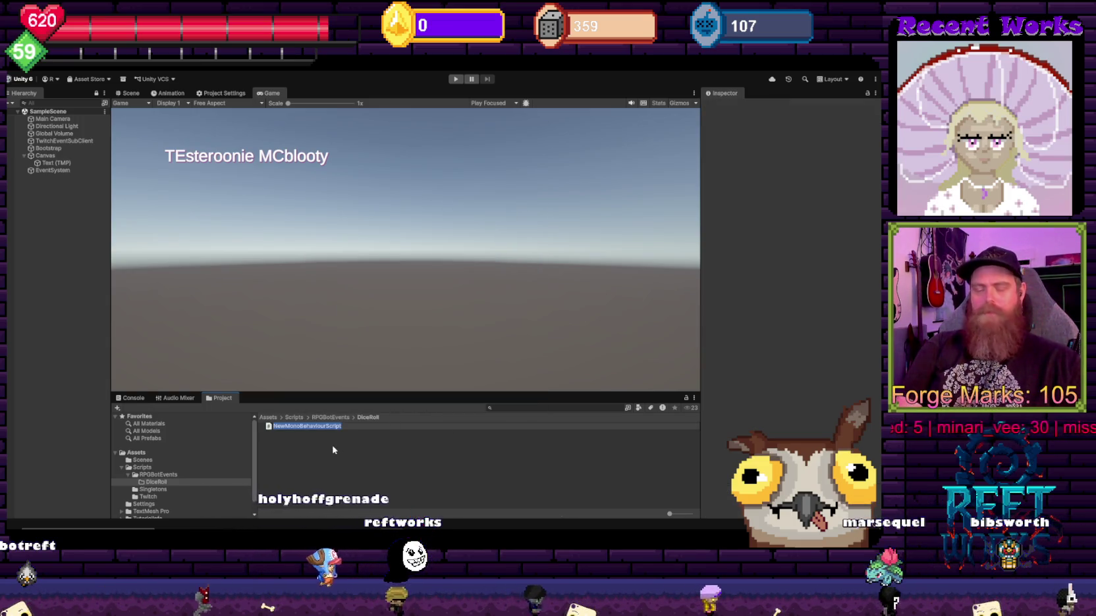
{"action": "type", "text": "DiceRoll"}
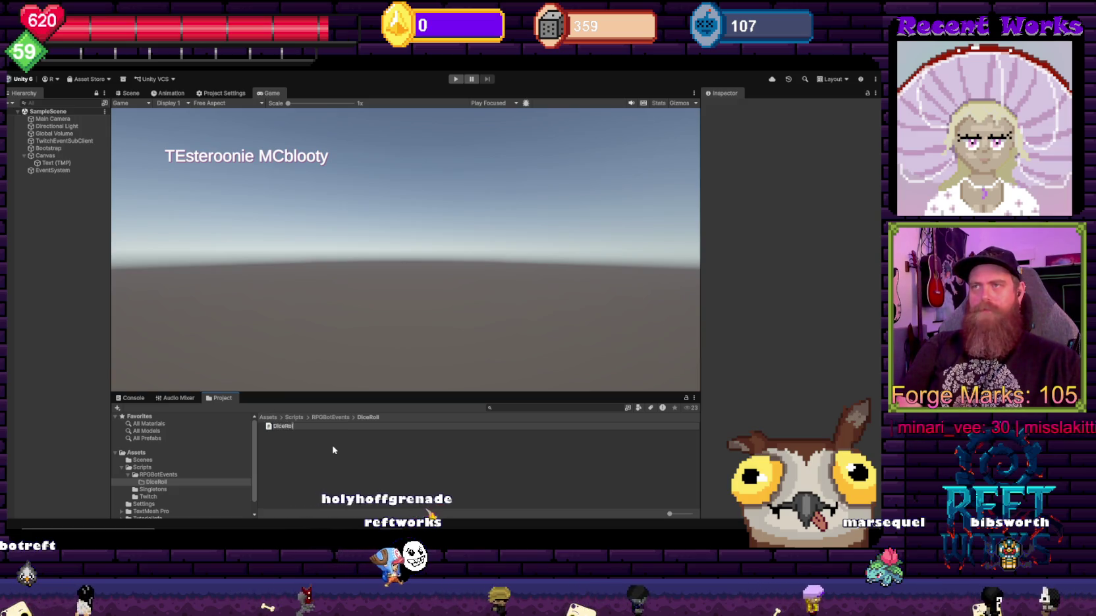
{"action": "type", "text": "Handler"}
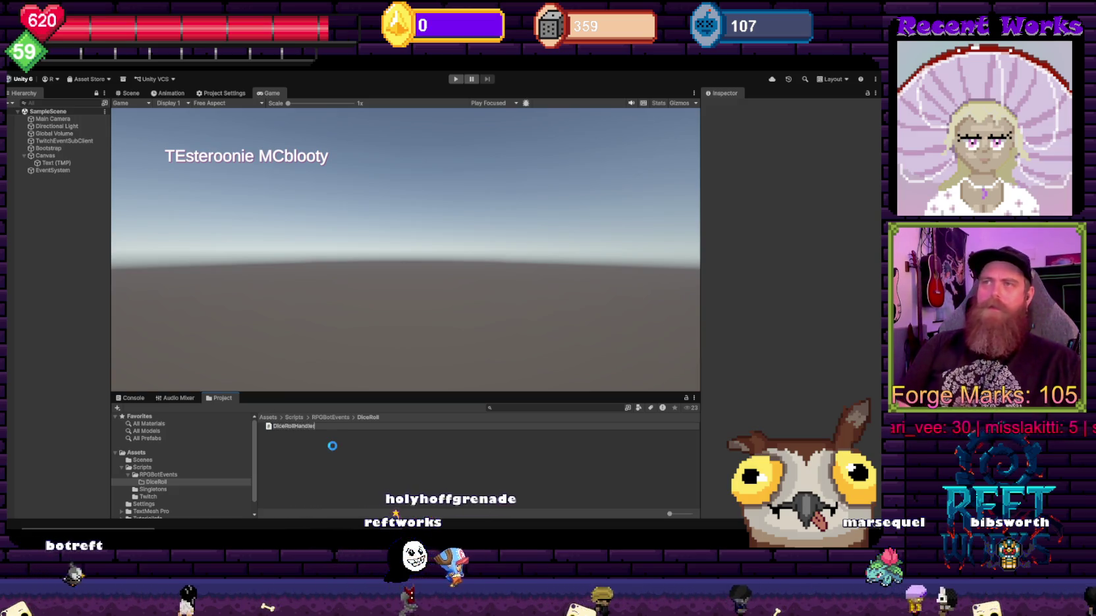
{"action": "key", "text": "Return"}
{"action": "right_click", "coordinate": [65, 209]}
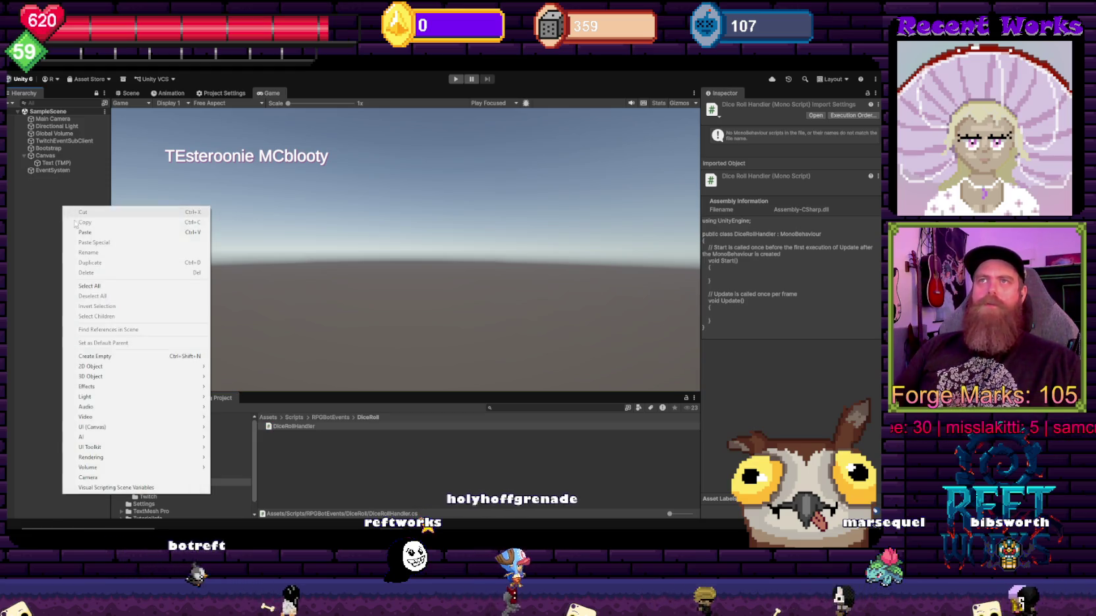
{"action": "left_click", "coordinate": [393, 450]}
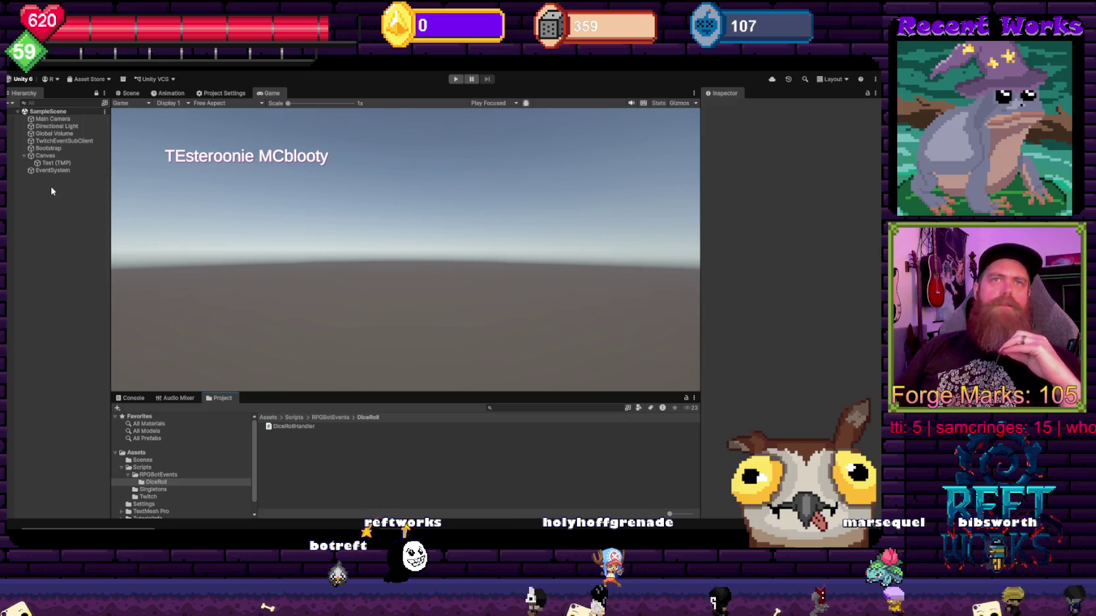
{"action": "right_click", "coordinate": [51, 191]}
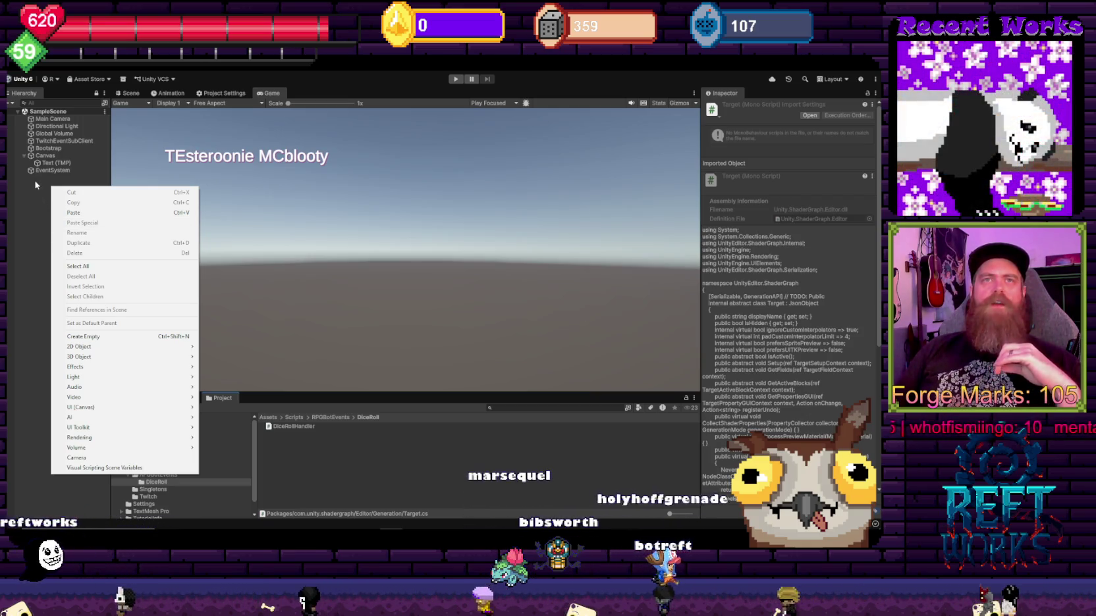
{"action": "left_click", "coordinate": [36, 199]}
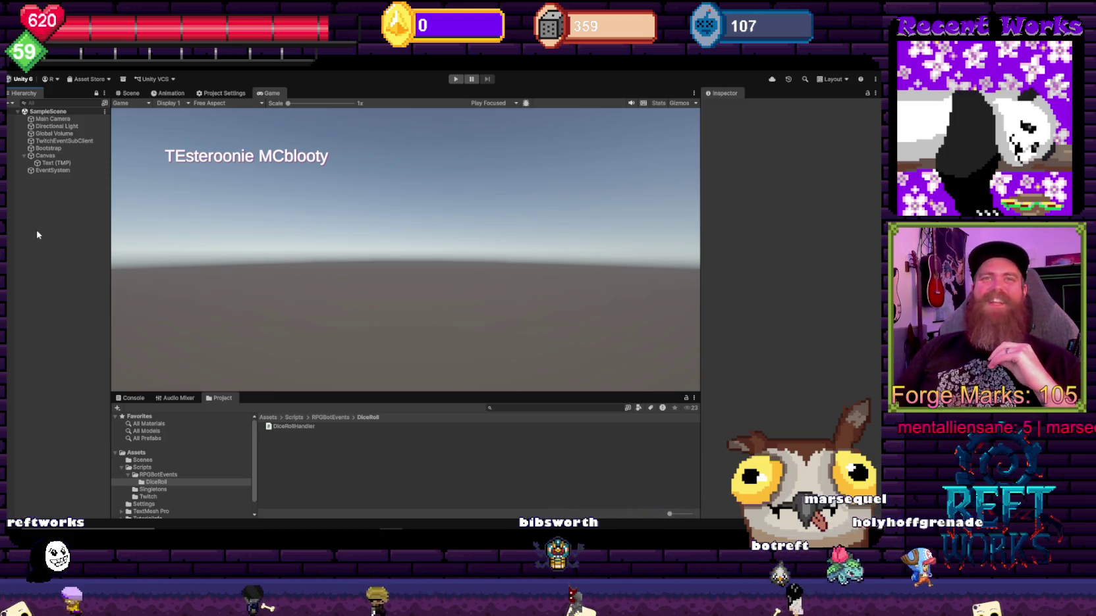
{"action": "right_click", "coordinate": [38, 236]}
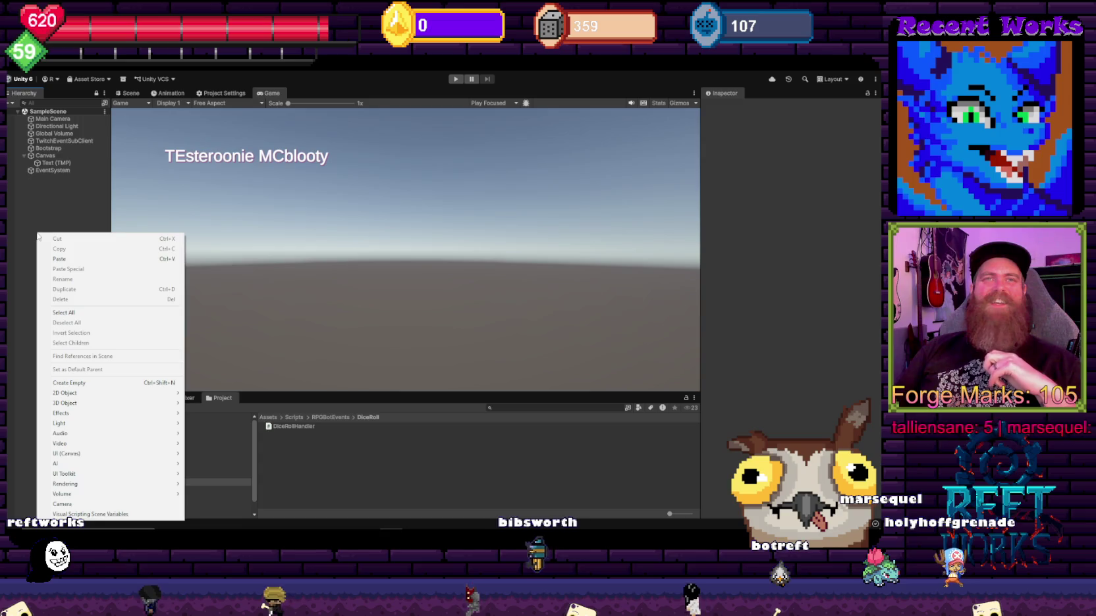
{"action": "left_click", "coordinate": [37, 212]}
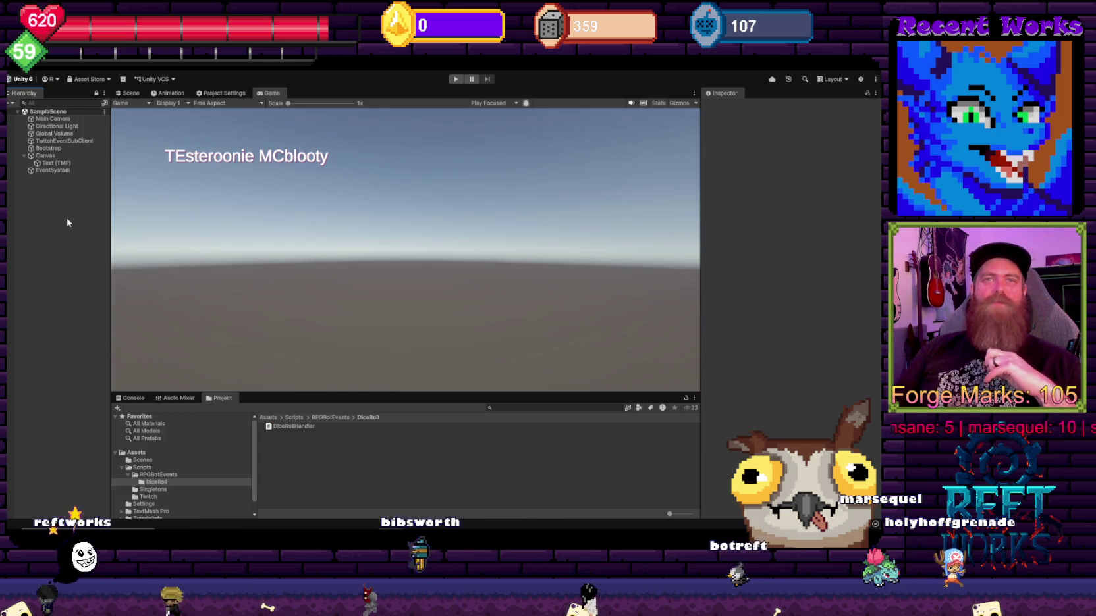